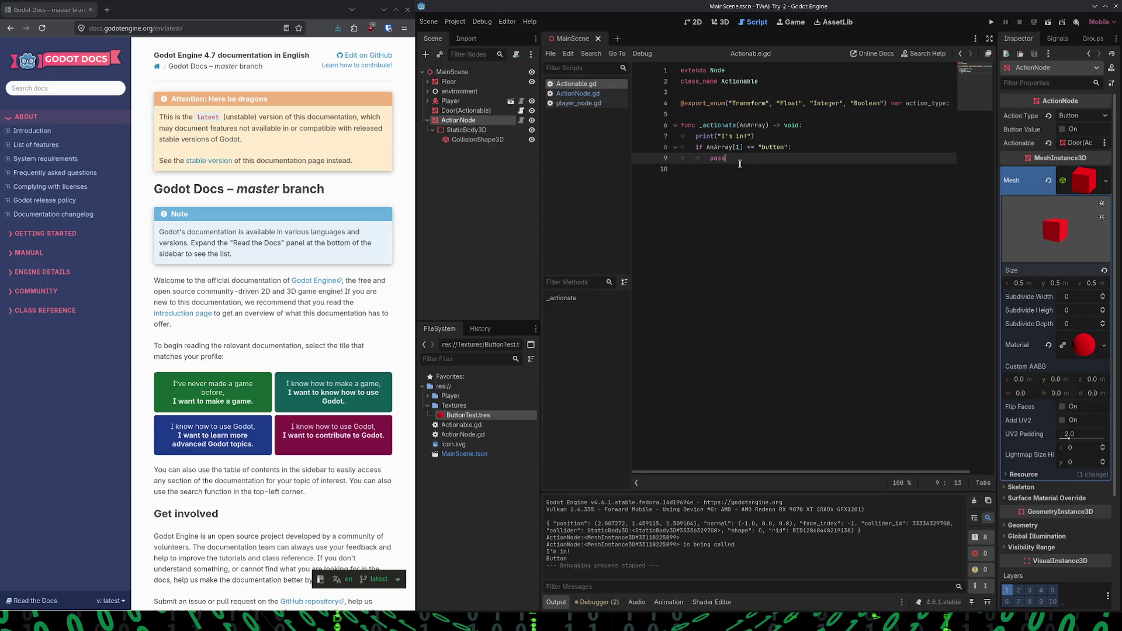
# Select and review the if statement and its pass line in Actionable.gd
pyautogui.moveTo(735, 161); pyautogui.dragTo(695, 148)
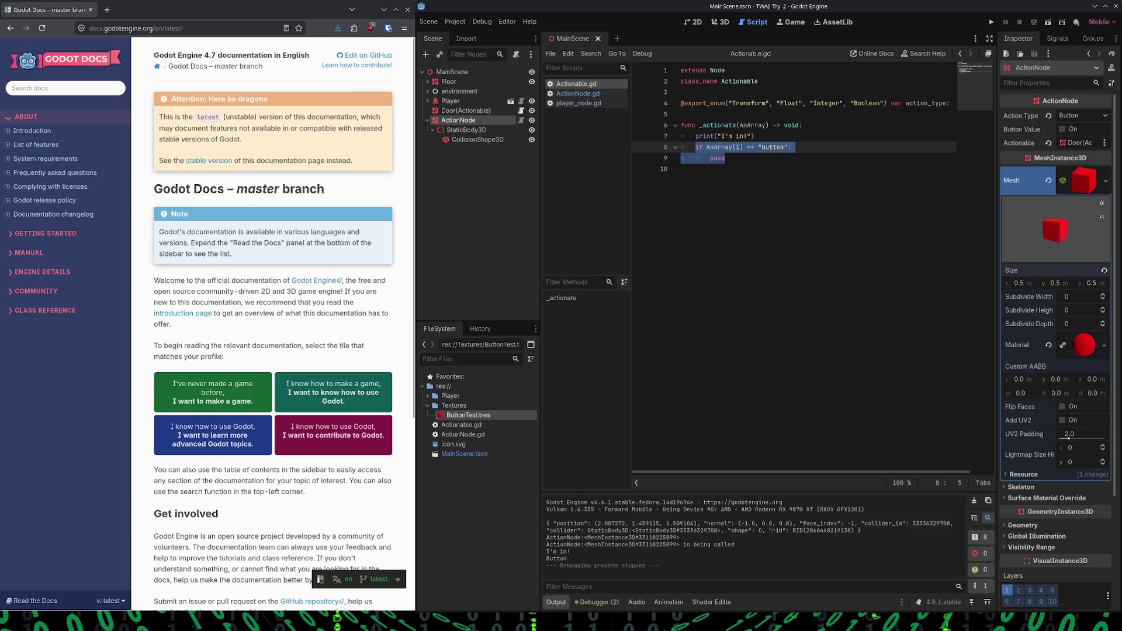
pyautogui.scroll(-1, 248, 464)
pyautogui.scroll(1, 293, 488)
pyautogui.hotkey('alt', 'Tab')
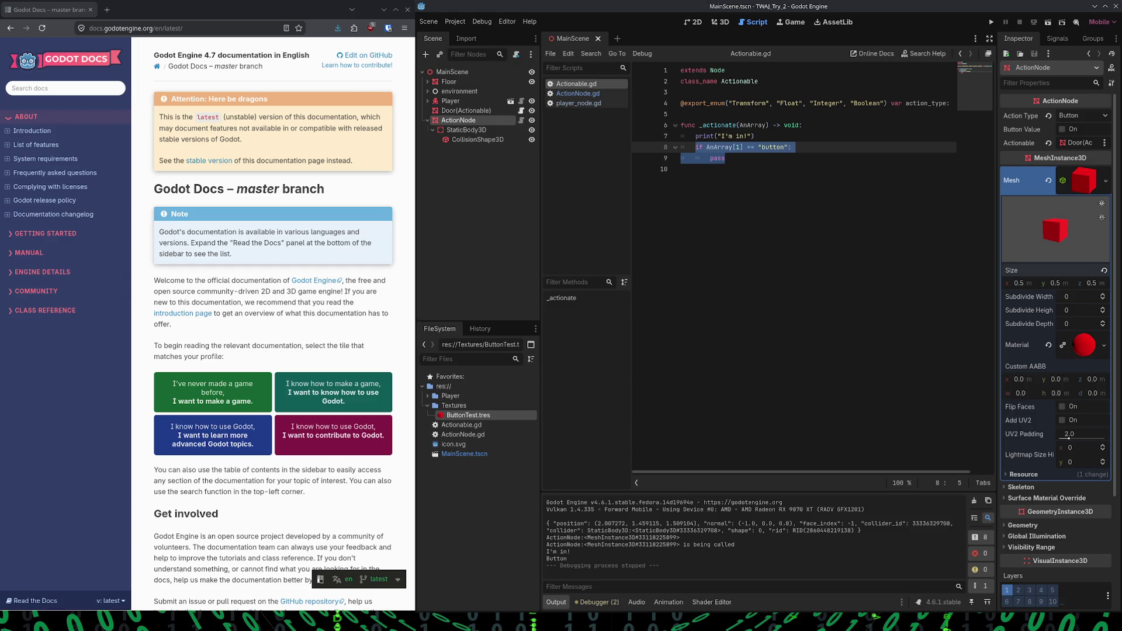
pyautogui.click(854, 255)
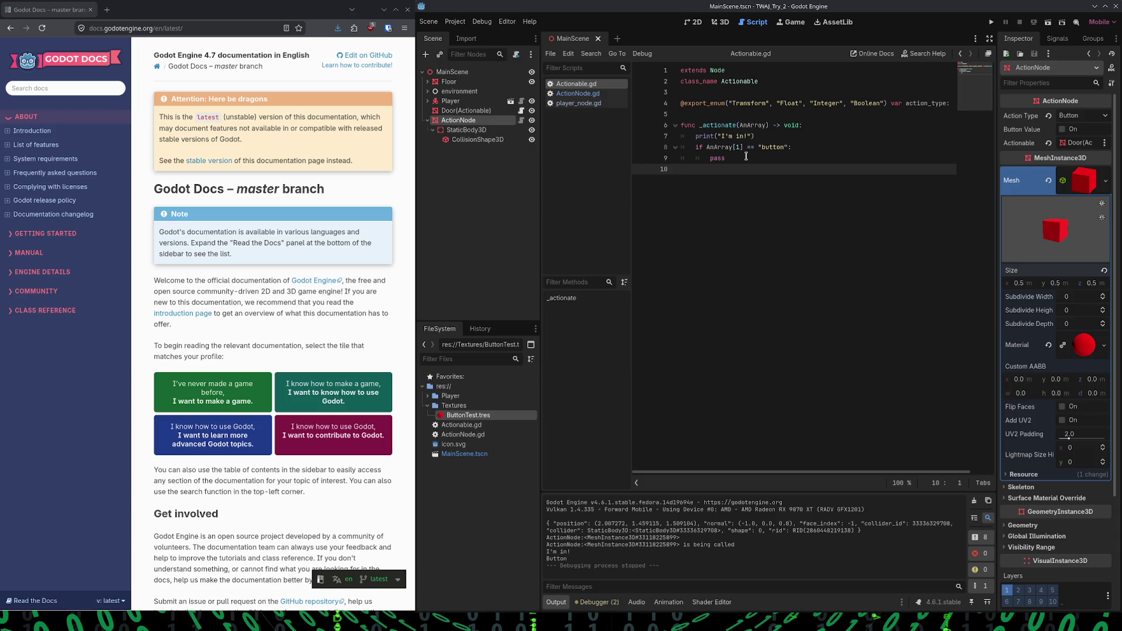
# Replace pass on line 9 with print("This is working") using autocomplete
pyautogui.click(746, 157)
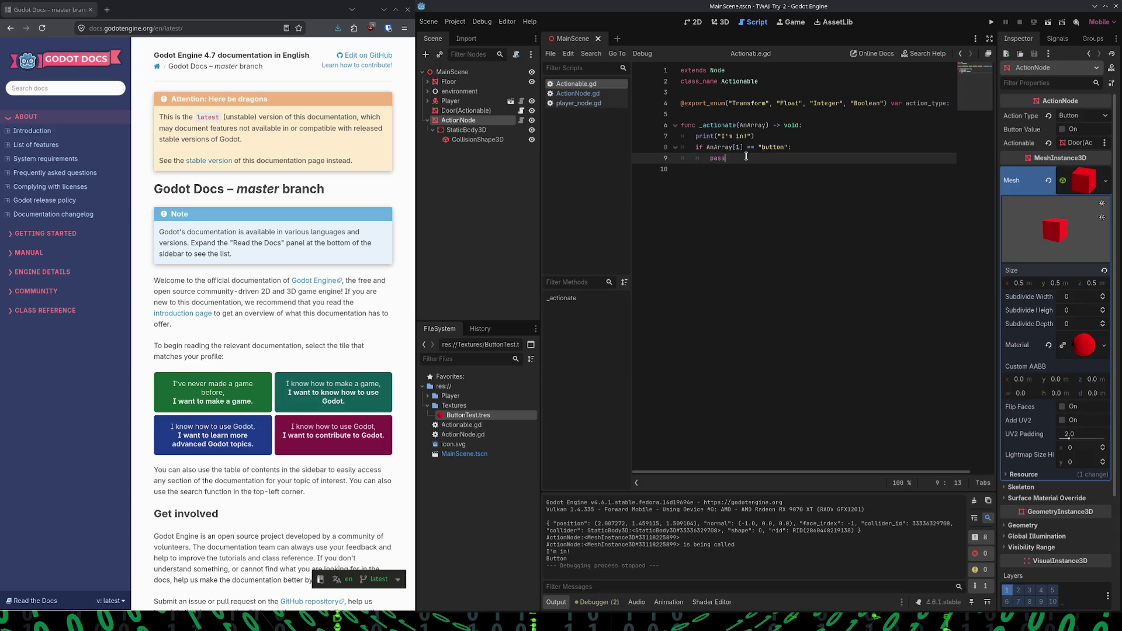
pyautogui.press('BackSpace')
pyautogui.press('BackSpace')
pyautogui.press('BackSpace')
pyautogui.write('prion')
pyautogui.press('BackSpace')
pyautogui.press('BackSpace')
pyautogui.write('nt')
pyautogui.press('Return')
pyautogui.press('Left')
pyautogui.write('Thi')
pyautogui.press('BackSpace')
pyautogui.press('BackSpace')
pyautogui.press('BackSpace')
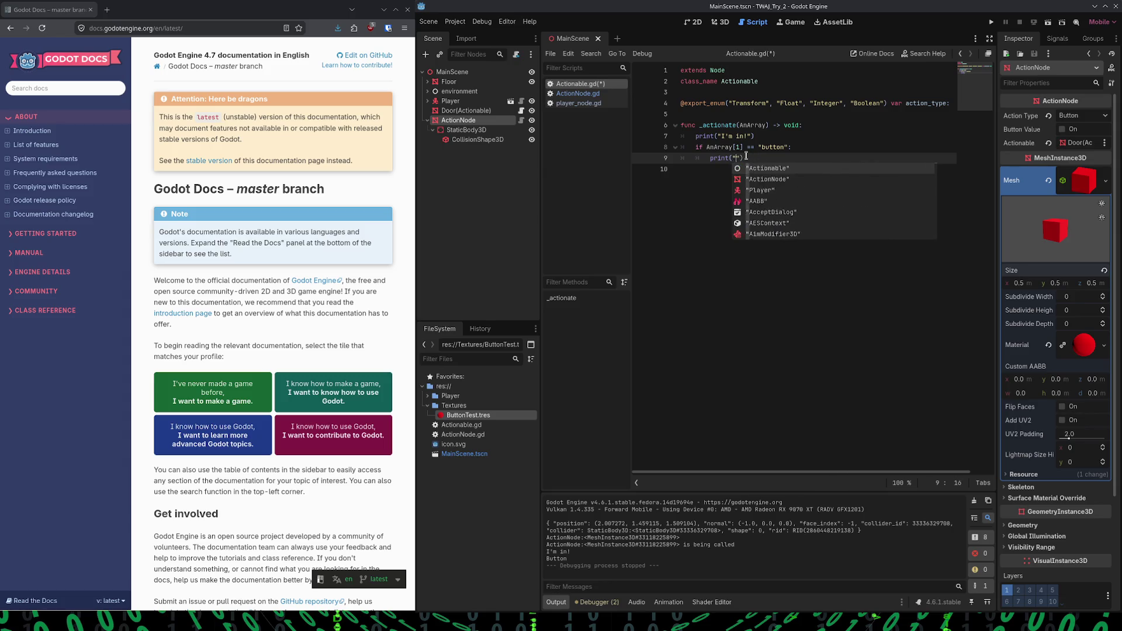
pyautogui.write('"THis')
pyautogui.press('BackSpace')
pyautogui.press('BackSpace')
pyautogui.press('BackSpace')
pyautogui.write('his is working')
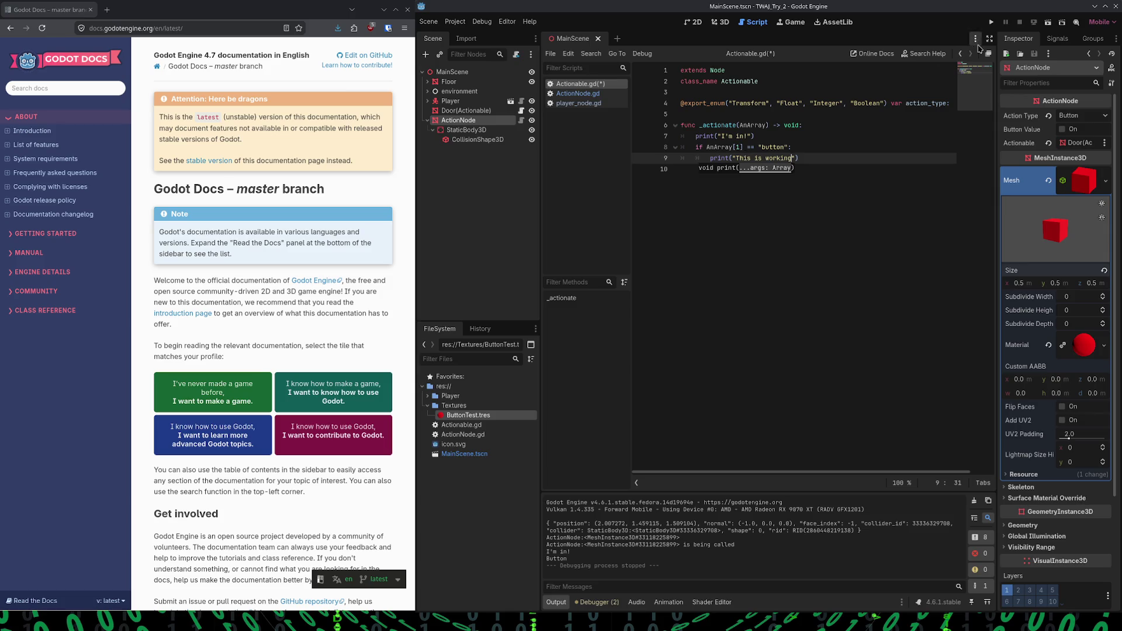
# Save and run the project, then inspect the Door and ActionNode nodes
pyautogui.click(991, 22)
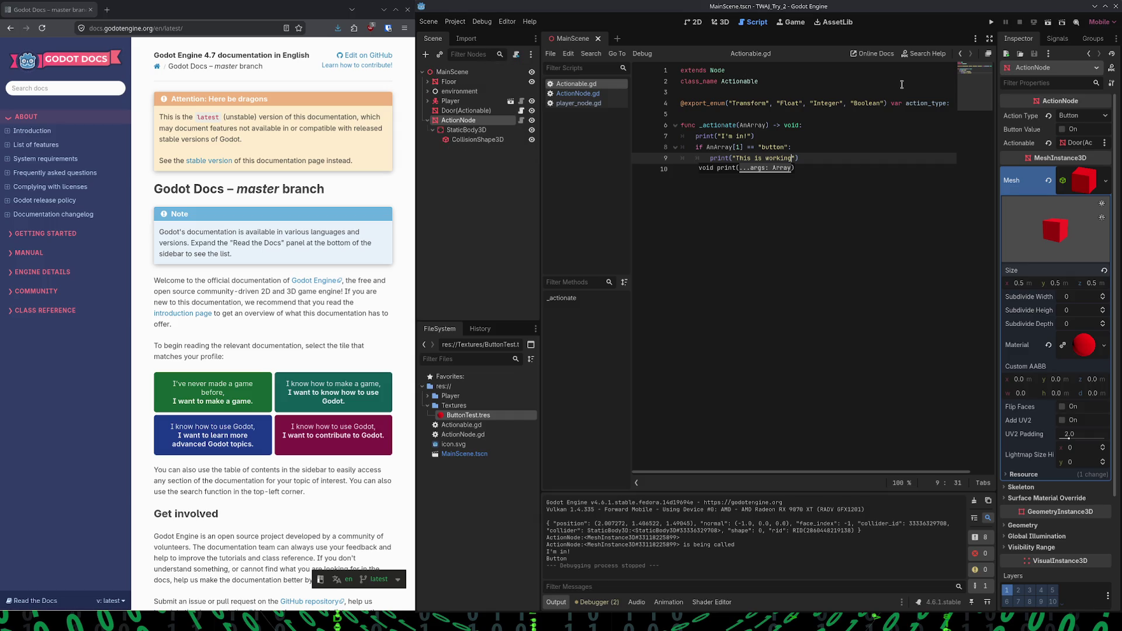
pyautogui.click(842, 161)
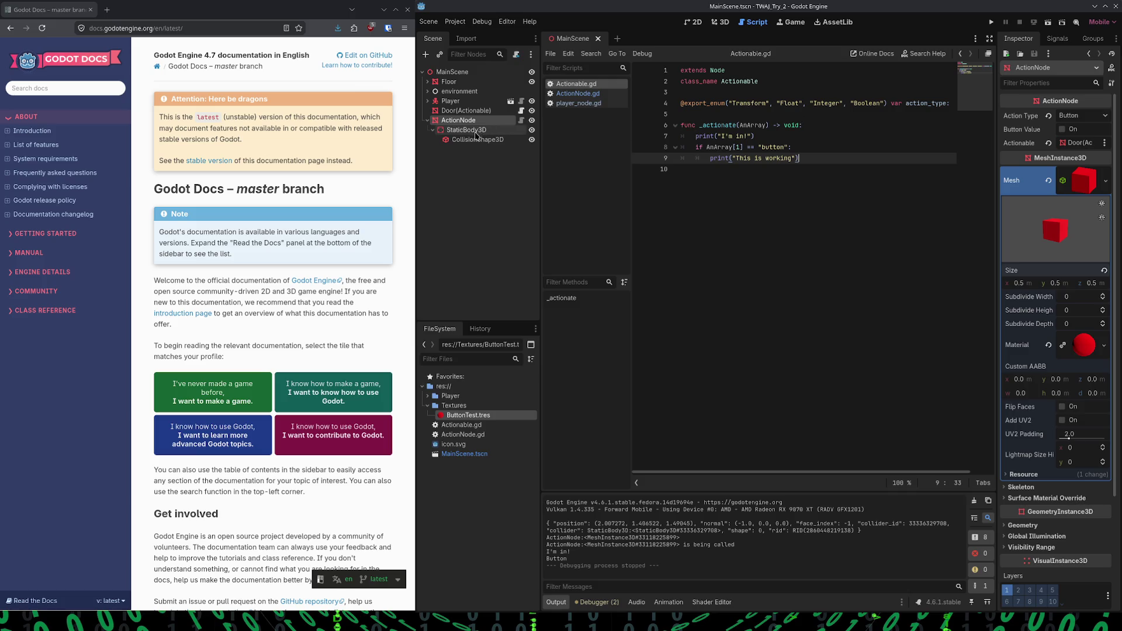
pyautogui.click(450, 111)
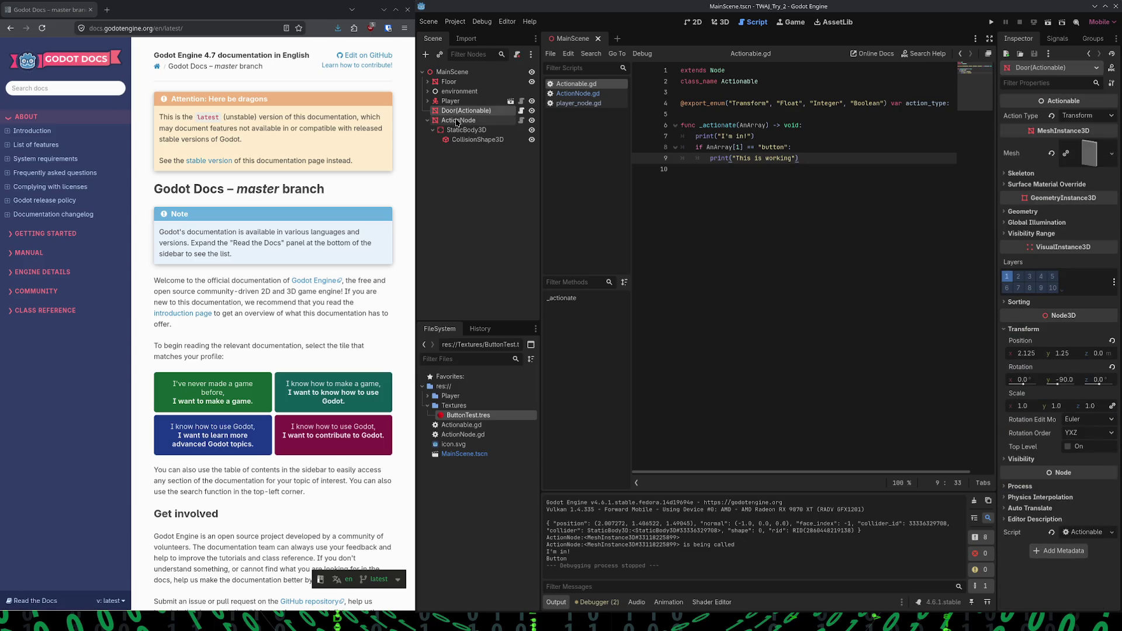
pyautogui.click(462, 121)
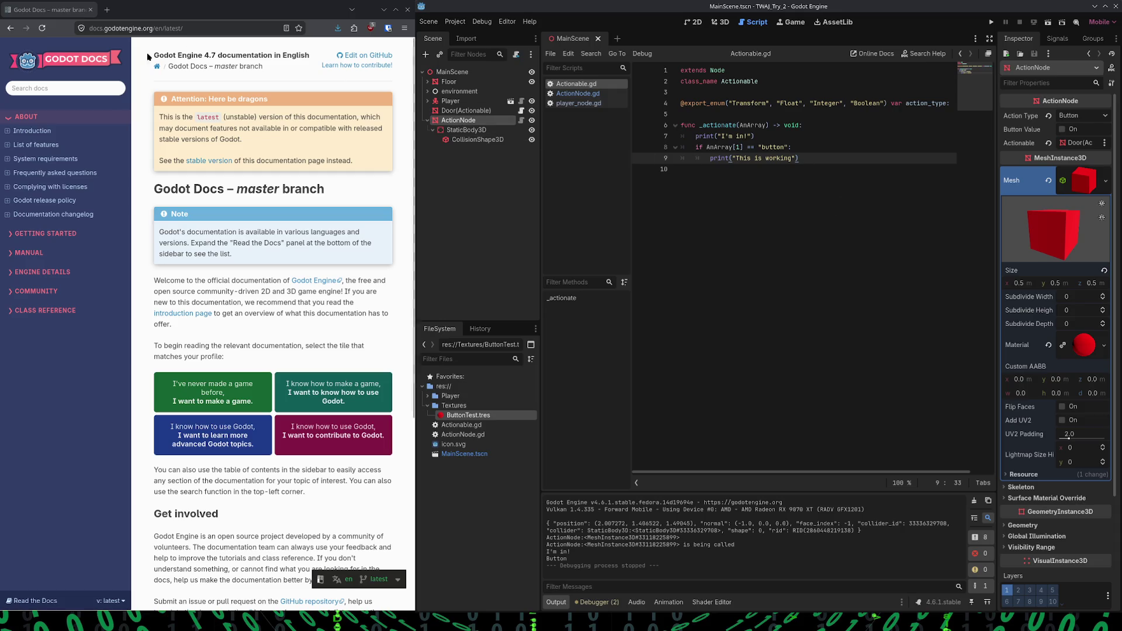
pyautogui.click(111, 88)
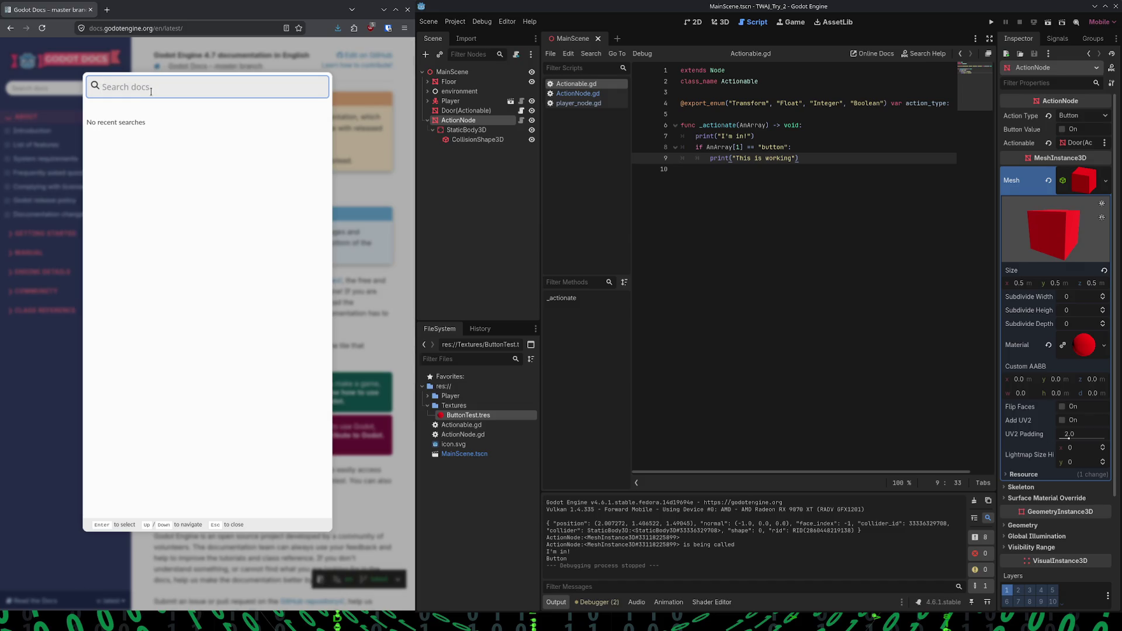
# Search the Godot docs for 'functions' and browse the results
pyautogui.write('function')
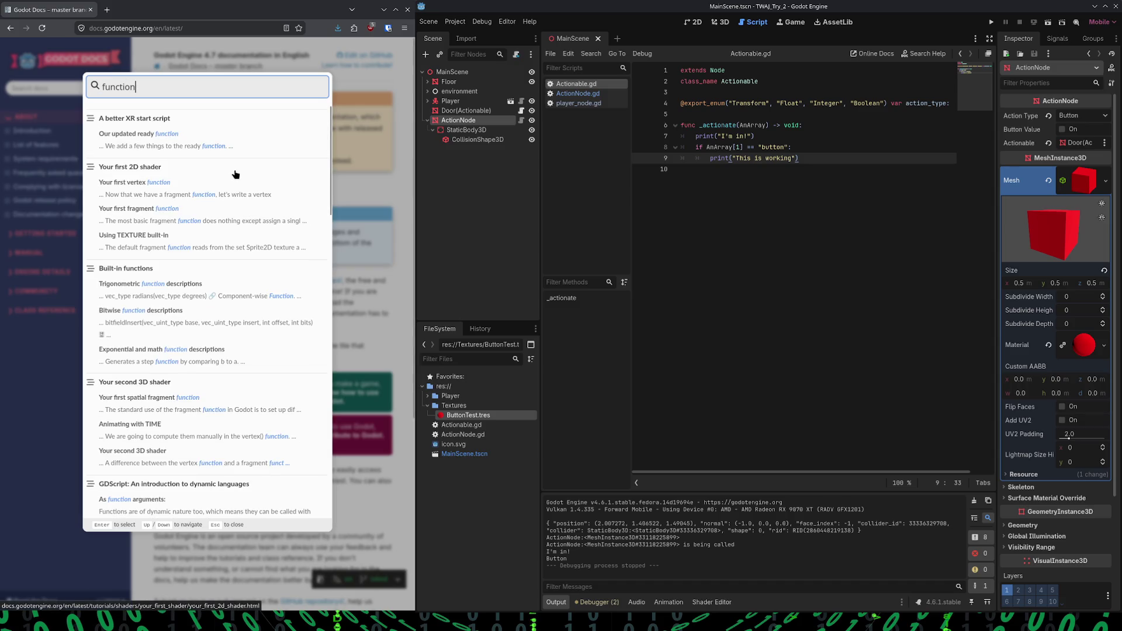
pyautogui.write('s')
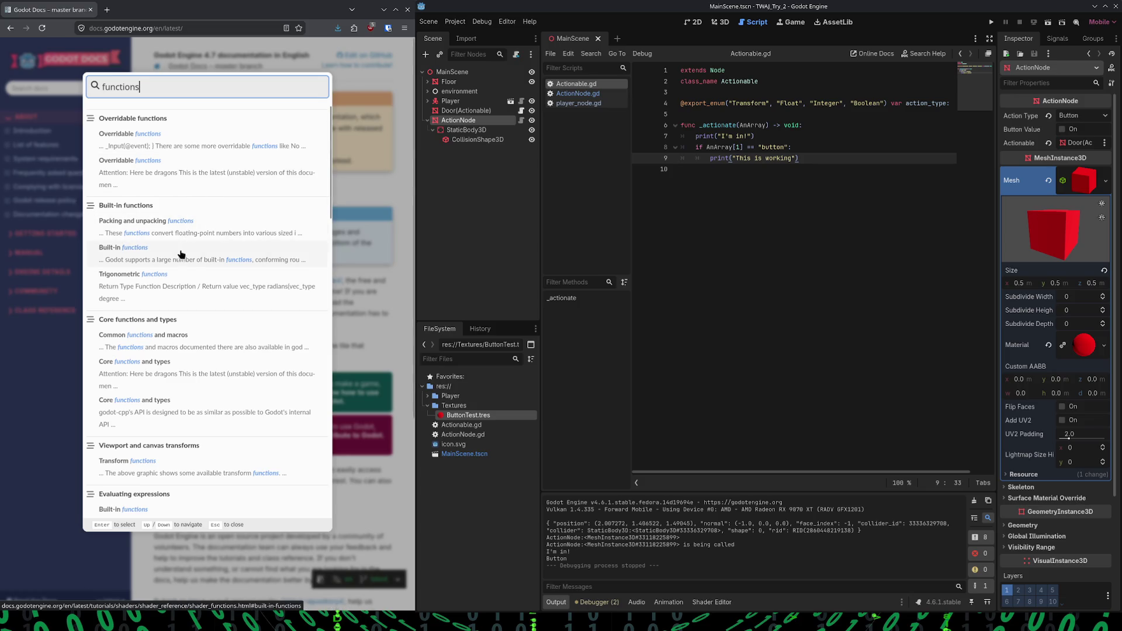
pyautogui.scroll(-5, 264, 366)
pyautogui.scroll(-8, 264, 366)
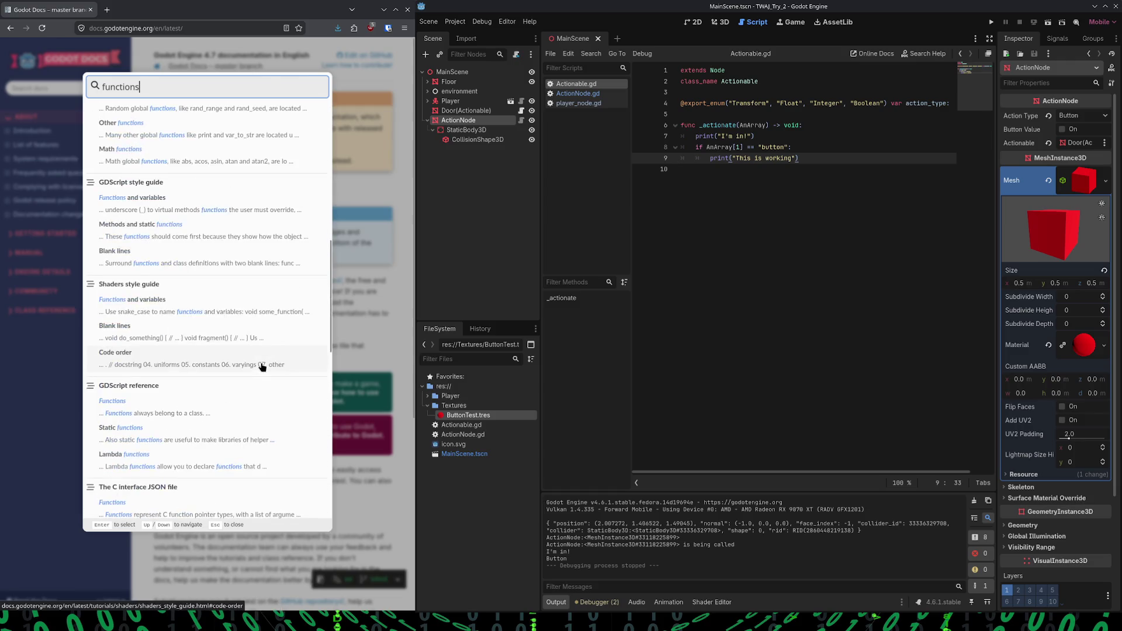
pyautogui.scroll(10, 254, 357)
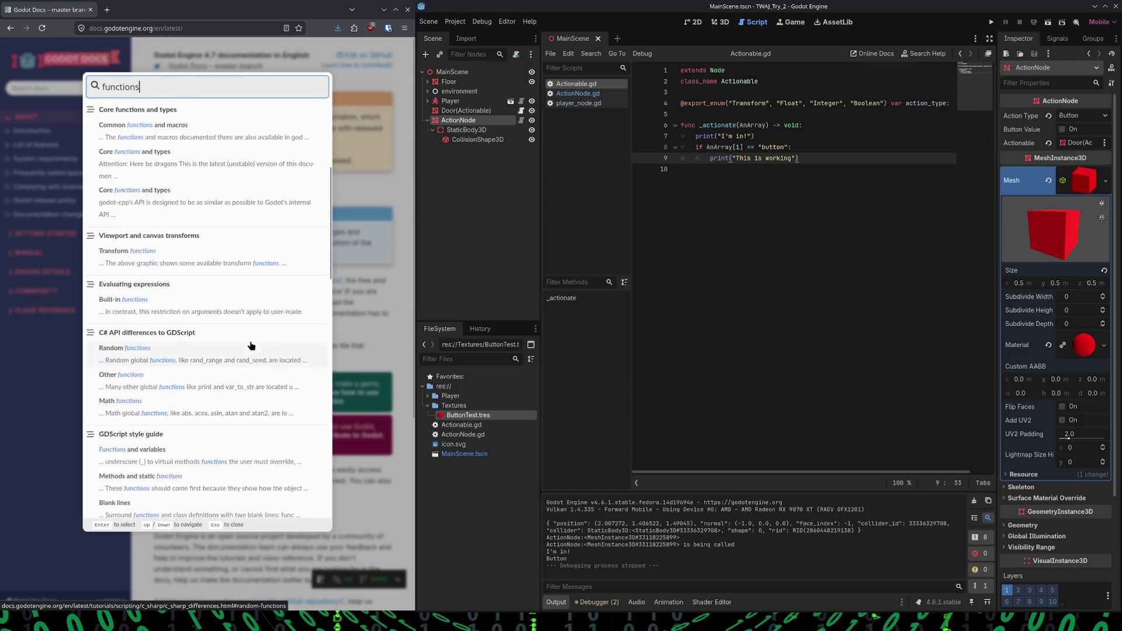
# Replace the docs query with 'create function' and scroll its results
pyautogui.hotkey('ctrl', 'a')
pyautogui.write('create func')
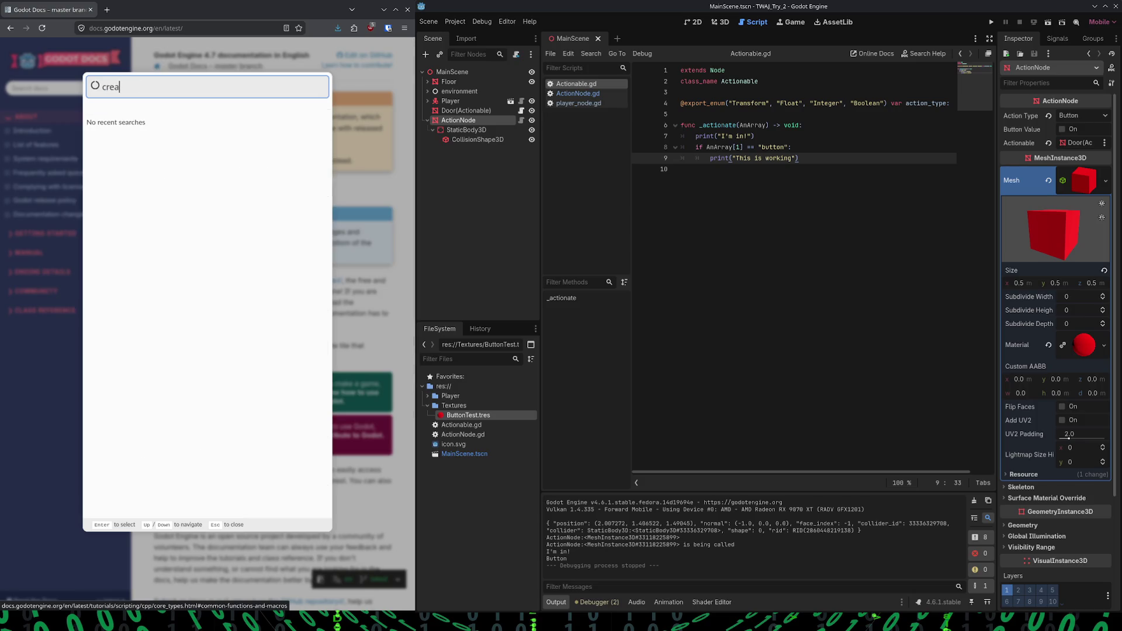
pyautogui.write('tion')
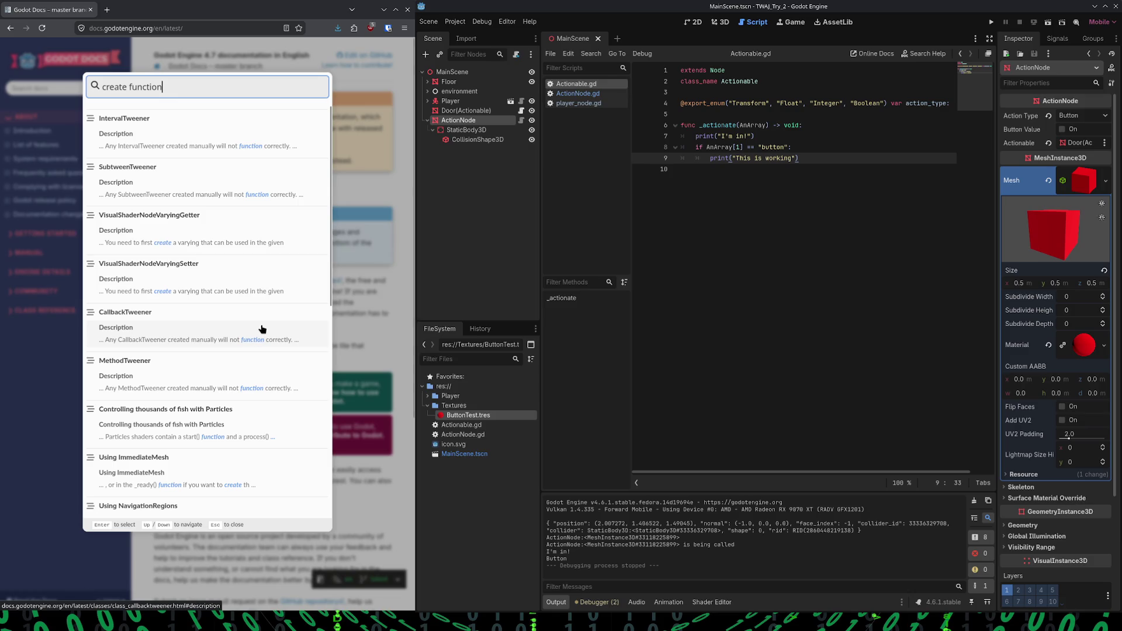
pyautogui.scroll(-4, 244, 317)
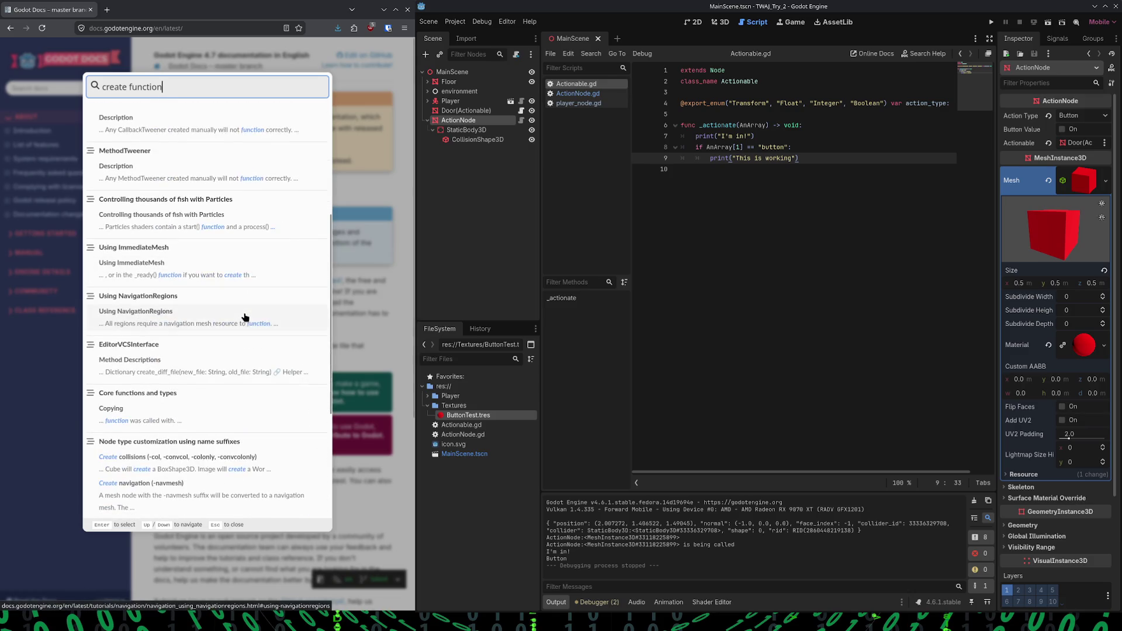
pyautogui.scroll(-4, 267, 342)
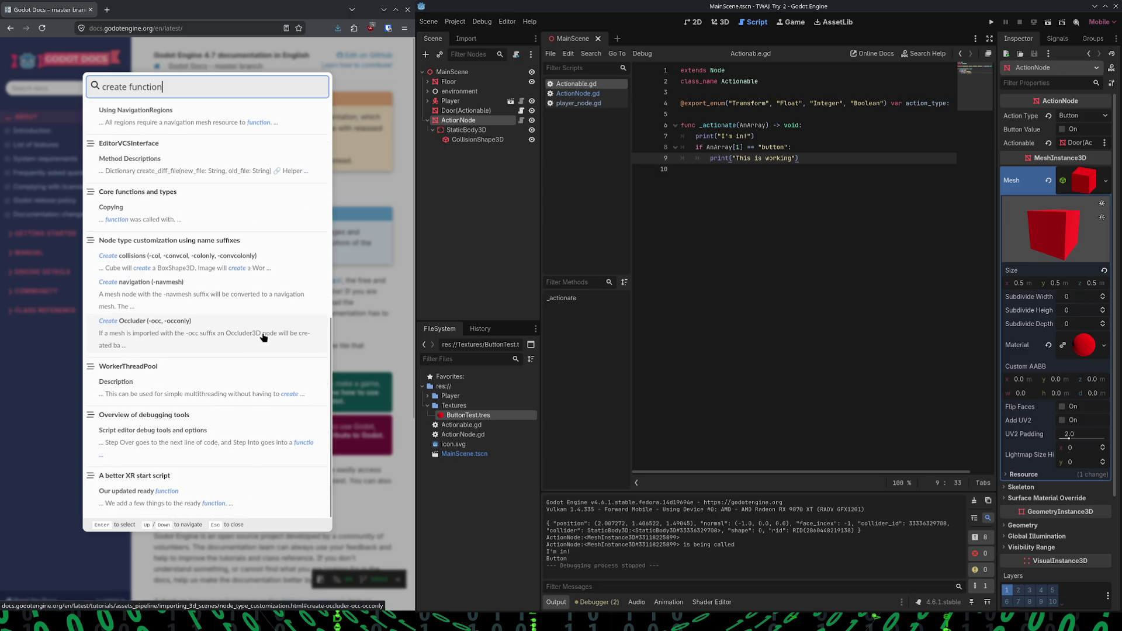
pyautogui.hotkey('ctrl', 't')
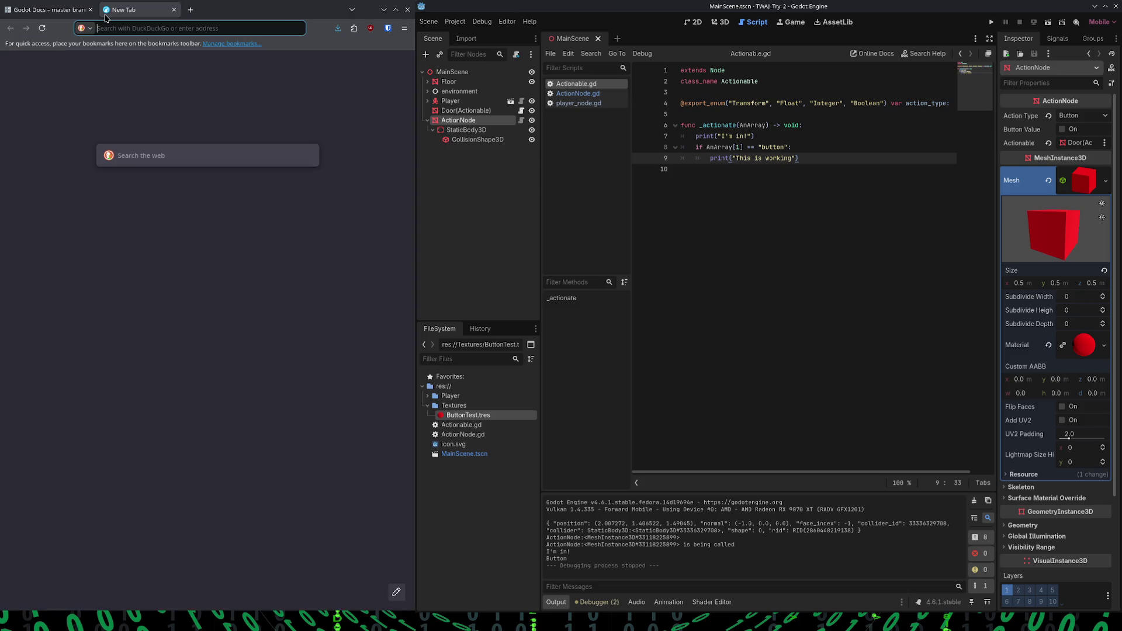
# Search DuckDuckGo for 'how to create a custom function godot 4' and open Functions - GDScript
pyautogui.write('how to create ')
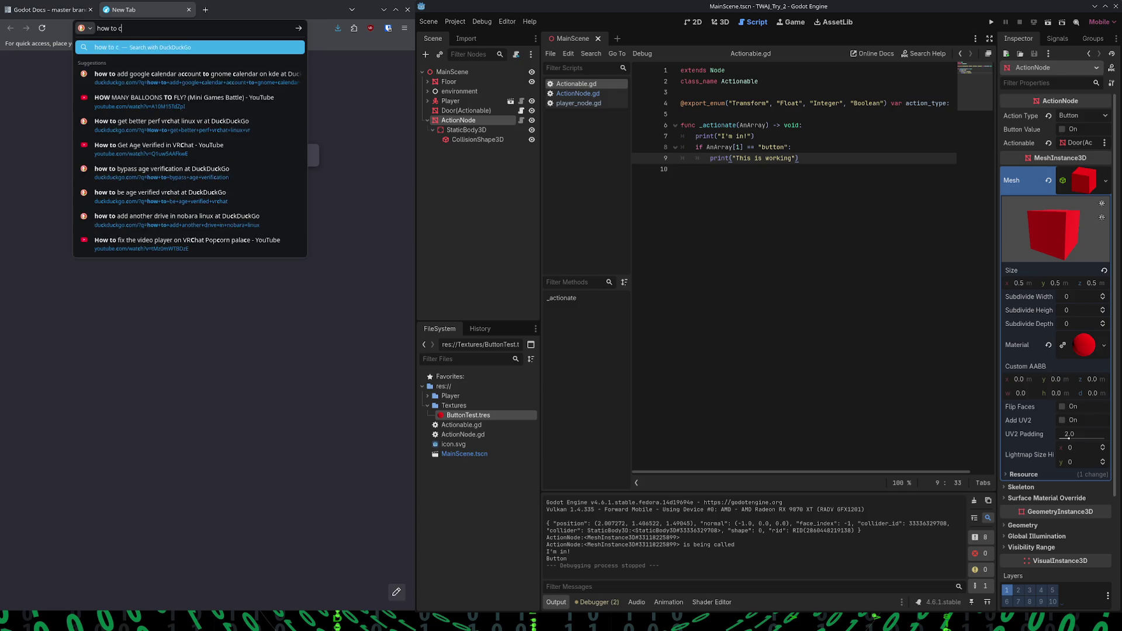
pyautogui.write('a custom ')
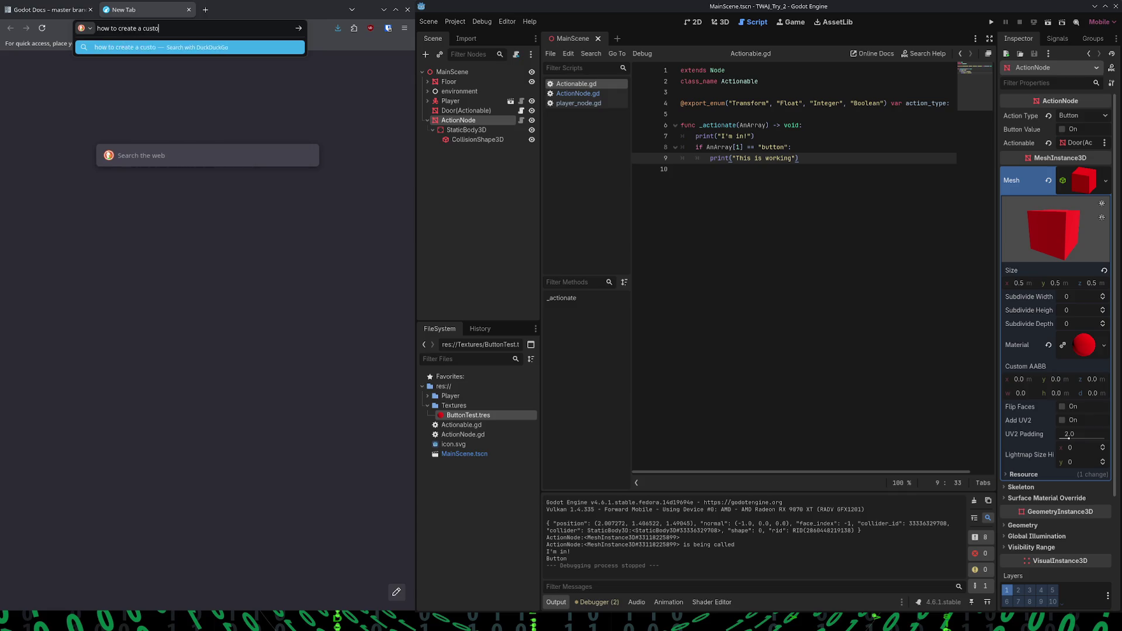
pyautogui.write('funct')
pyautogui.write('ion')
pyautogui.press('Return')
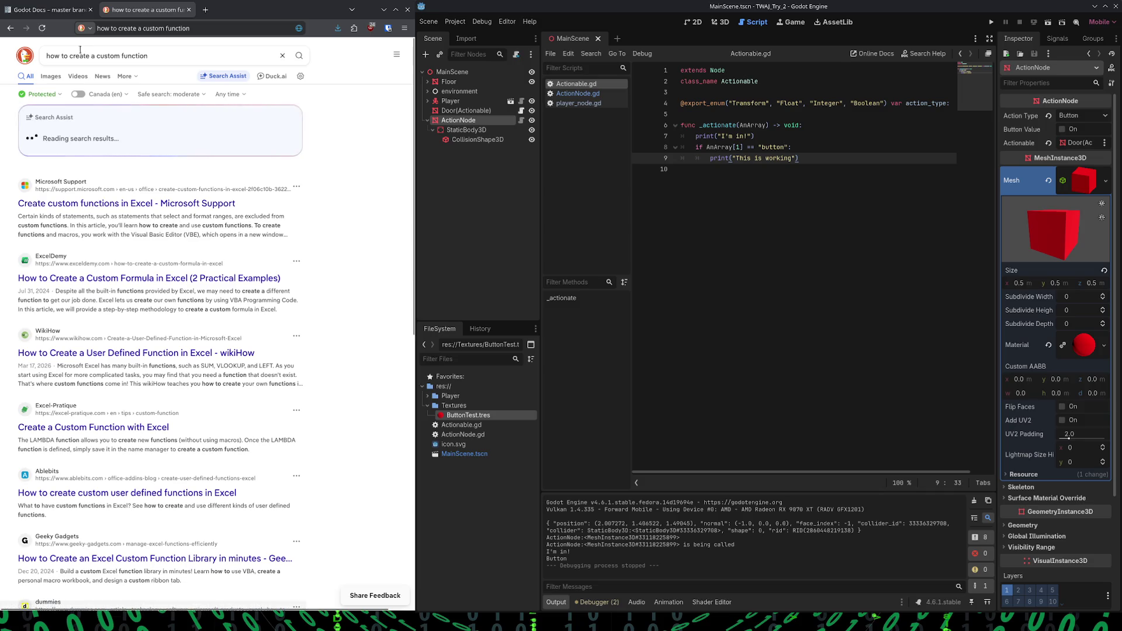
pyautogui.click(171, 61)
pyautogui.write('godot 4')
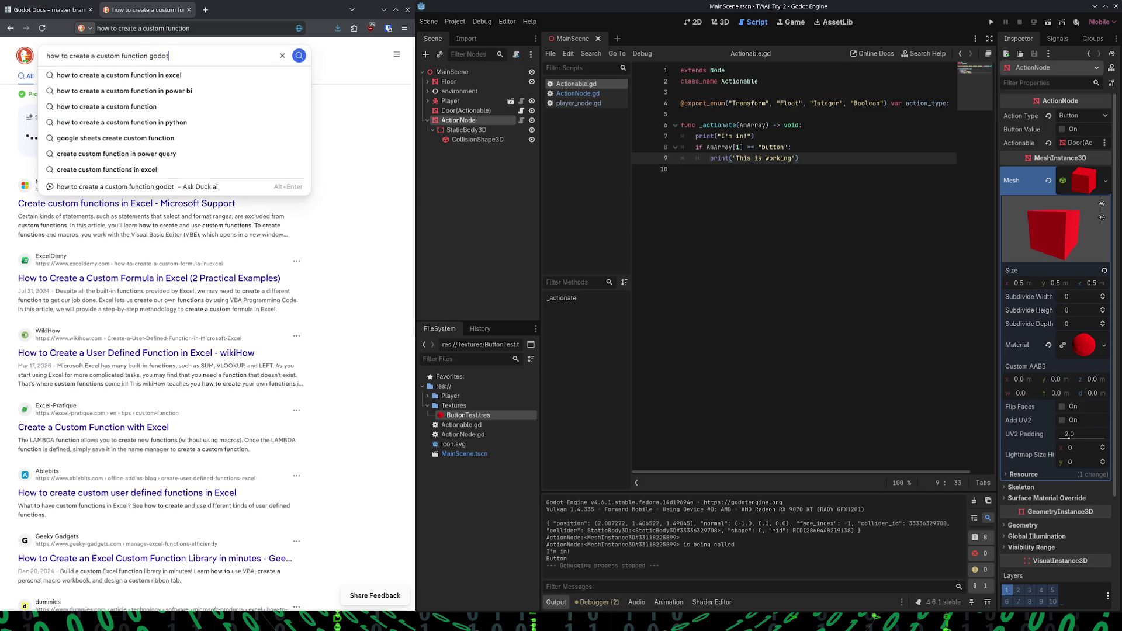
pyautogui.press('Return')
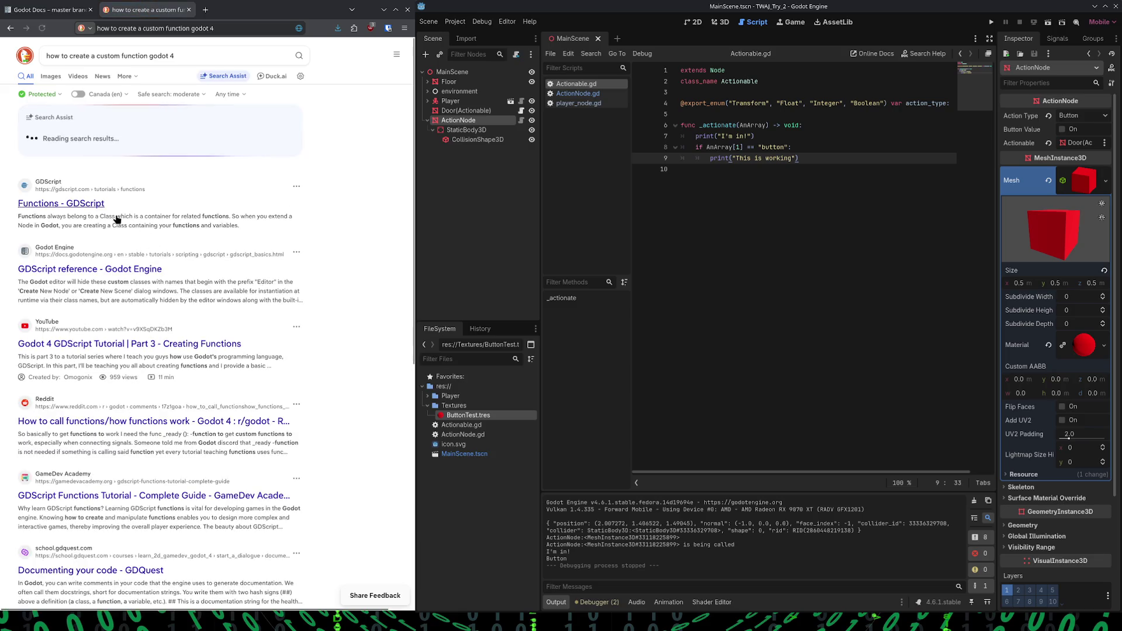
pyautogui.click(164, 198)
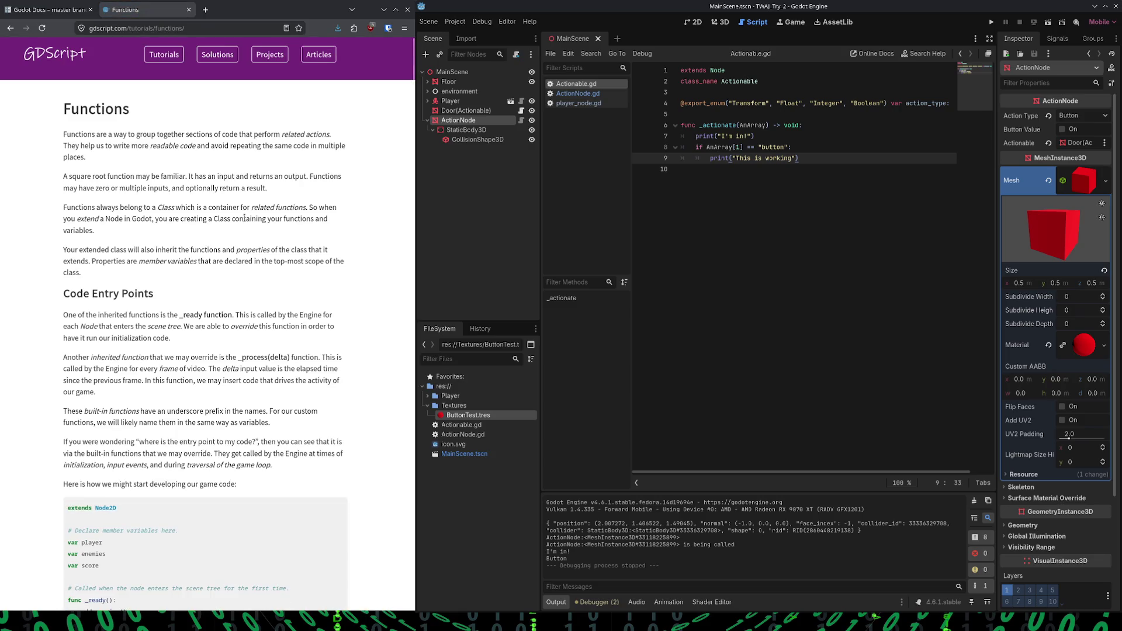
# Scroll the Functions tutorial to its example scripts, then view player_node.gd in Godot
pyautogui.scroll(-5, 160, 351)
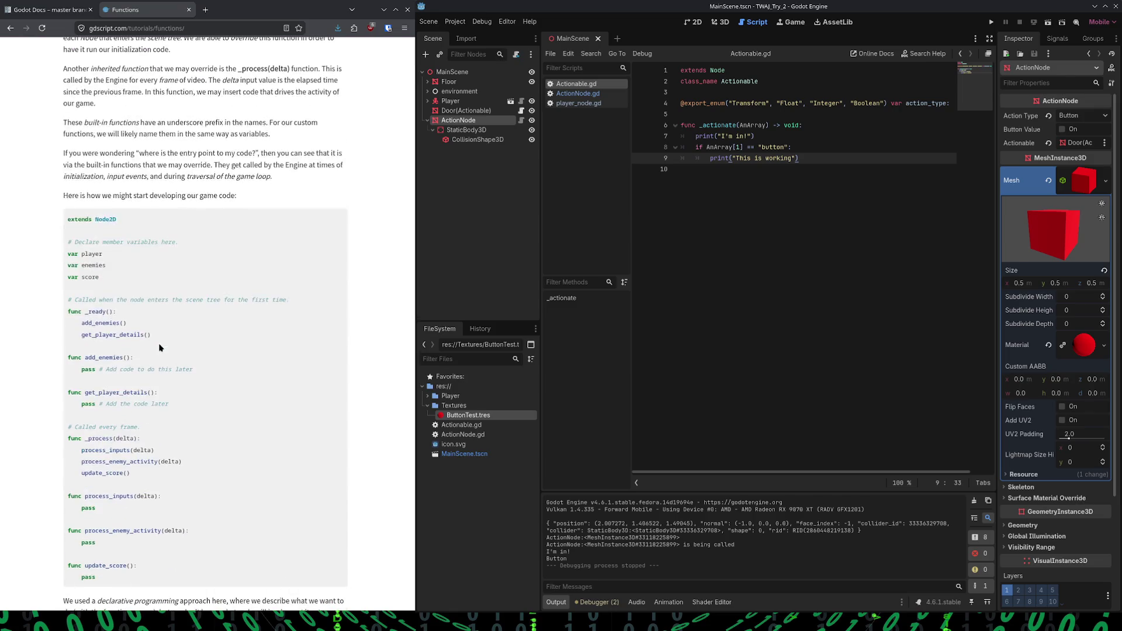
pyautogui.scroll(-2, 161, 344)
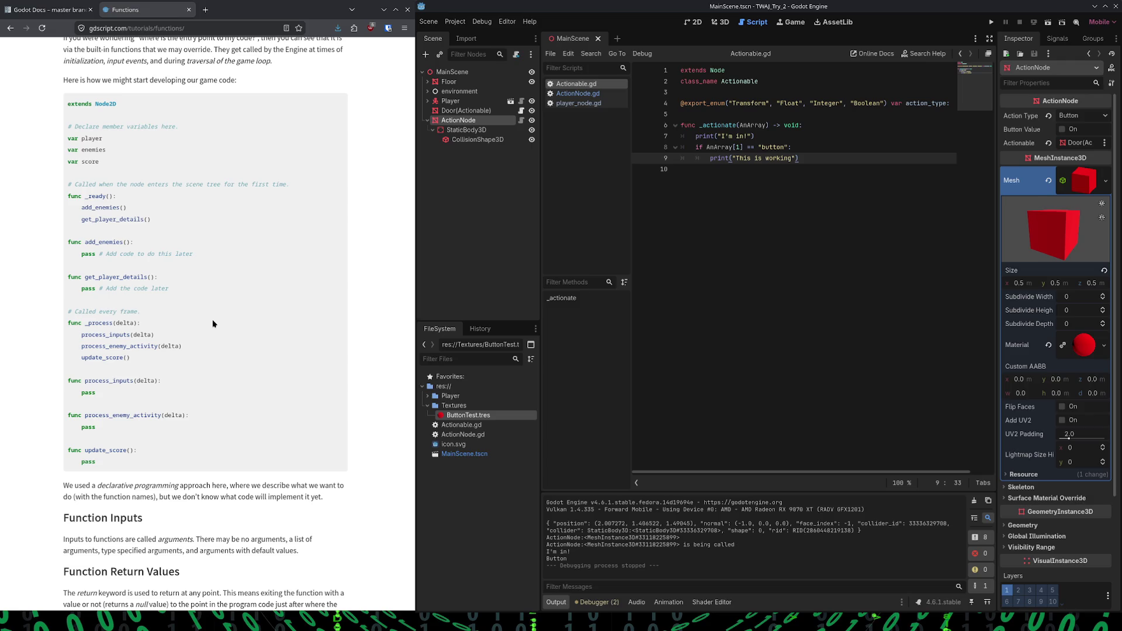
pyautogui.scroll(-7, 213, 321)
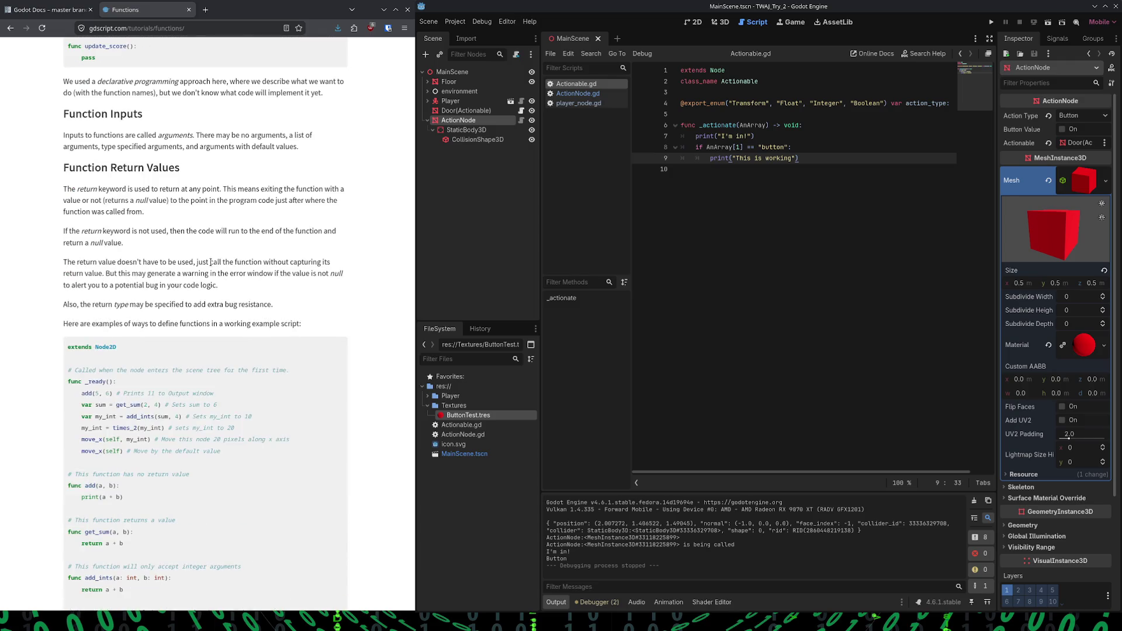
pyautogui.scroll(-1, 251, 290)
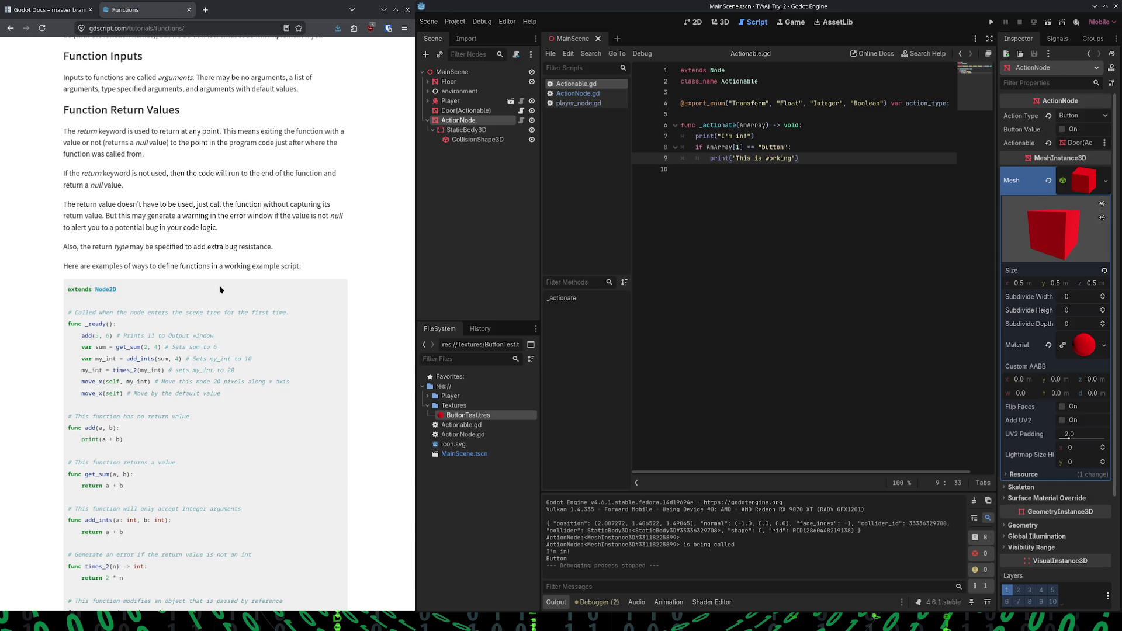
pyautogui.scroll(-2, 218, 292)
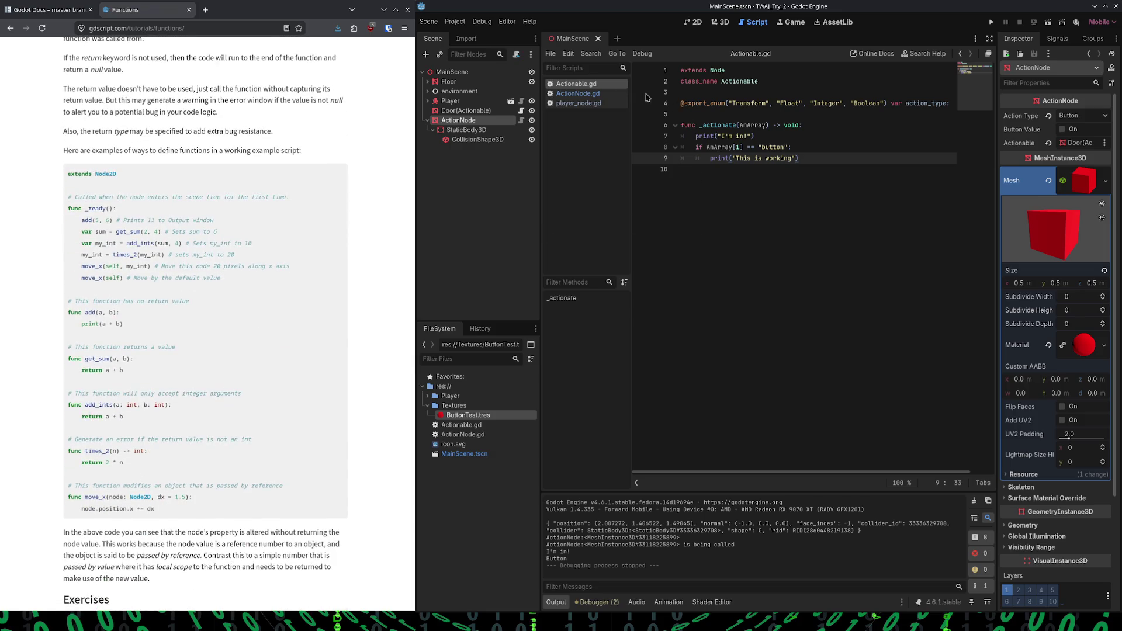
pyautogui.click(591, 103)
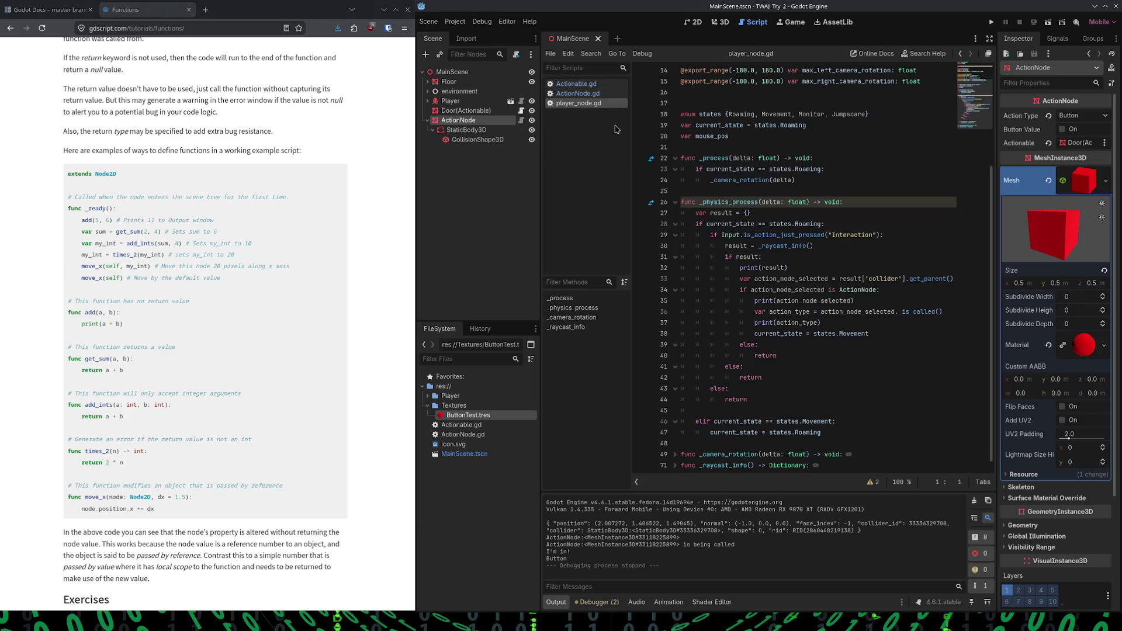
pyautogui.click(597, 95)
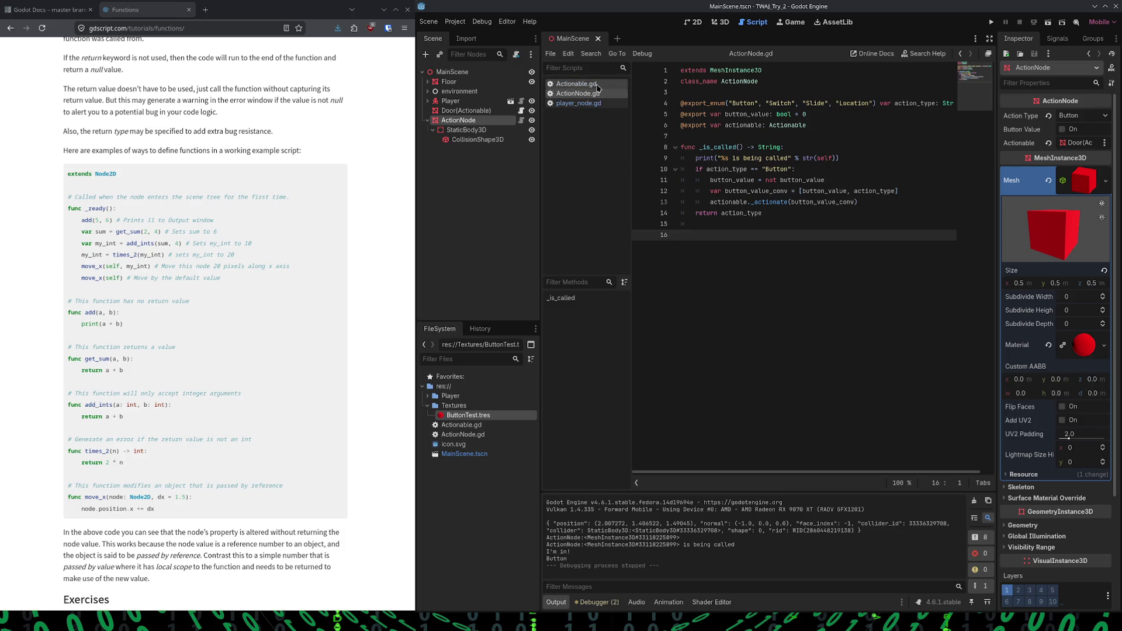
pyautogui.click(597, 86)
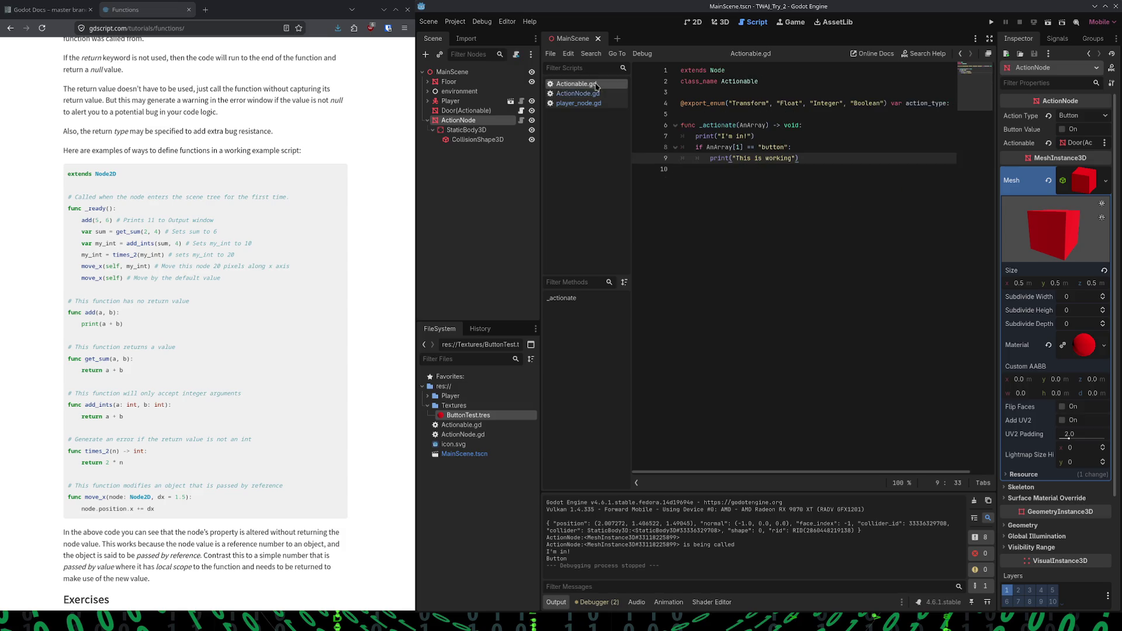
# Add print(AnArray) below the "I'm in!" print line and test-run the game
pyautogui.click(777, 138)
pyautogui.press('Return')
pyautogui.write('print(AnA')
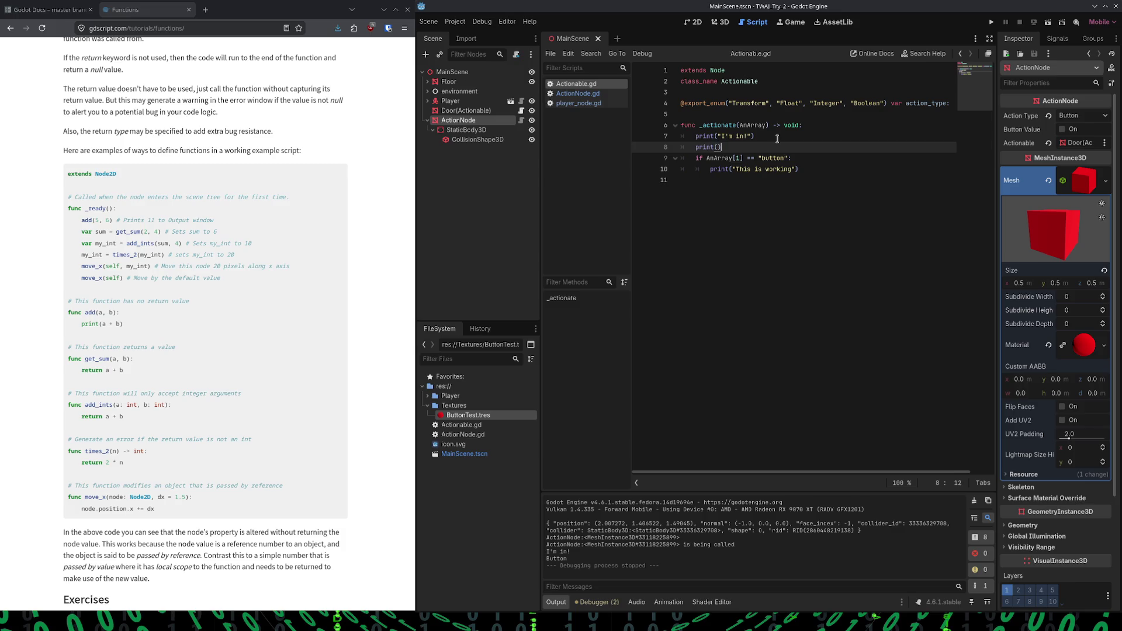
pyautogui.write('rray')
pyautogui.click(992, 21)
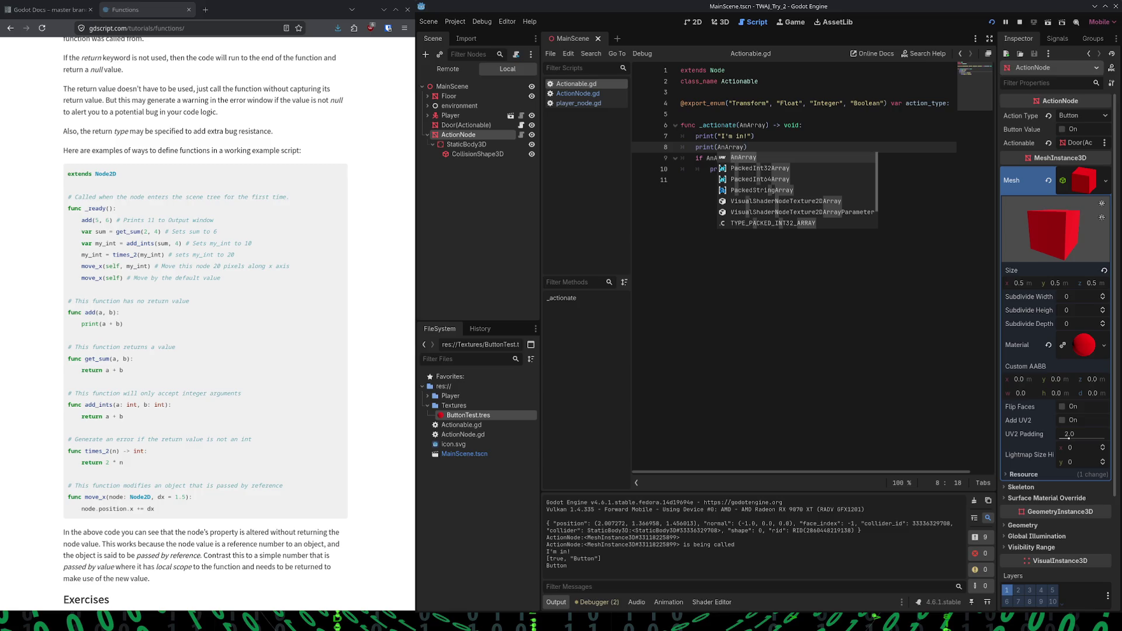
pyautogui.click(808, 306)
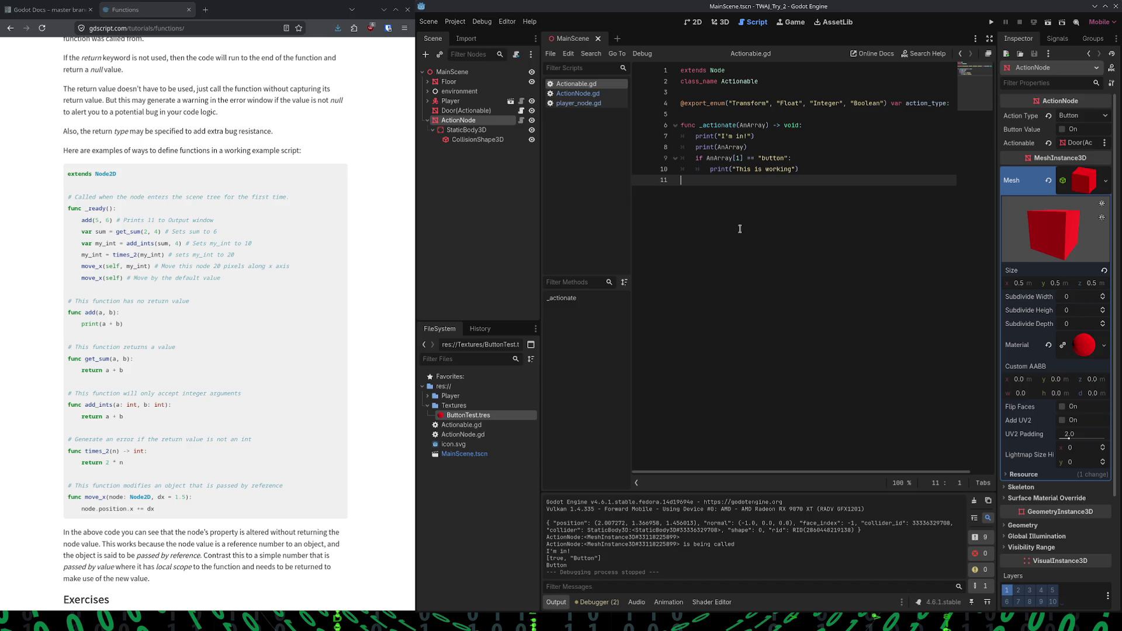
# Change "button" to "Button" on line 9 and rerun the game to confirm
pyautogui.click(761, 157)
pyautogui.press('BackSpace')
pyautogui.write('B')
pyautogui.click(992, 22)
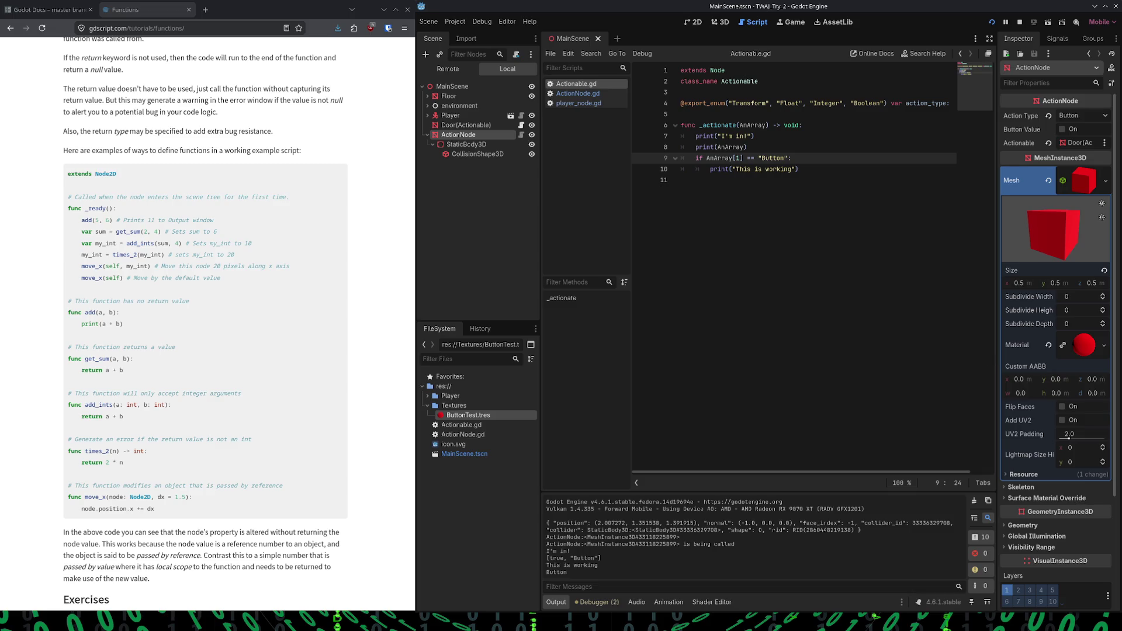
pyautogui.hotkey('alt', 'F4')
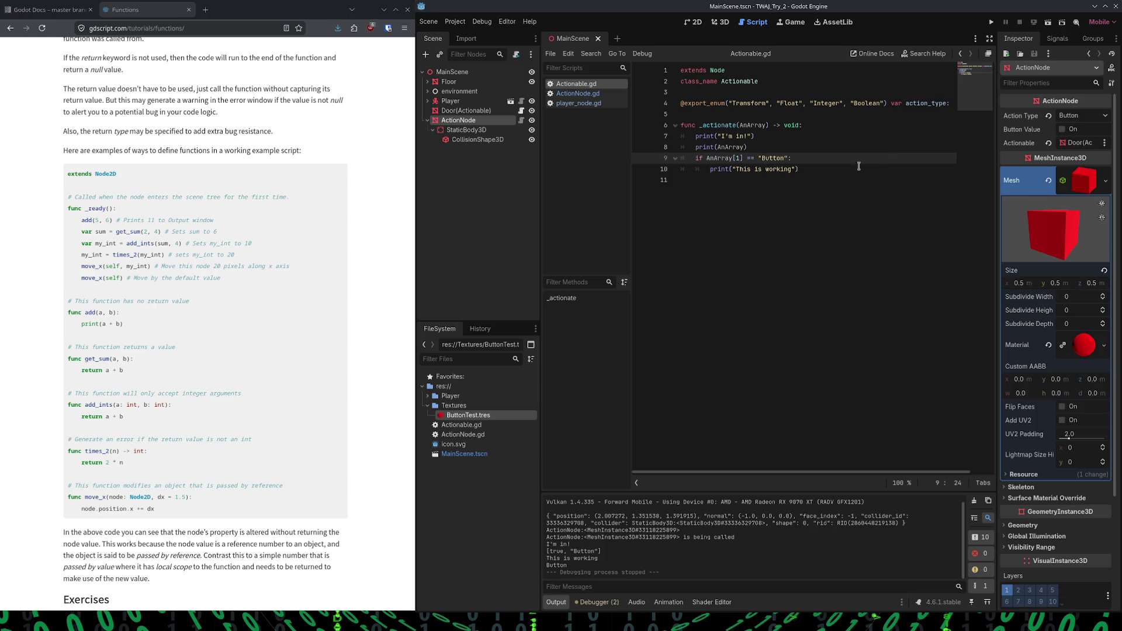
pyautogui.click(835, 169)
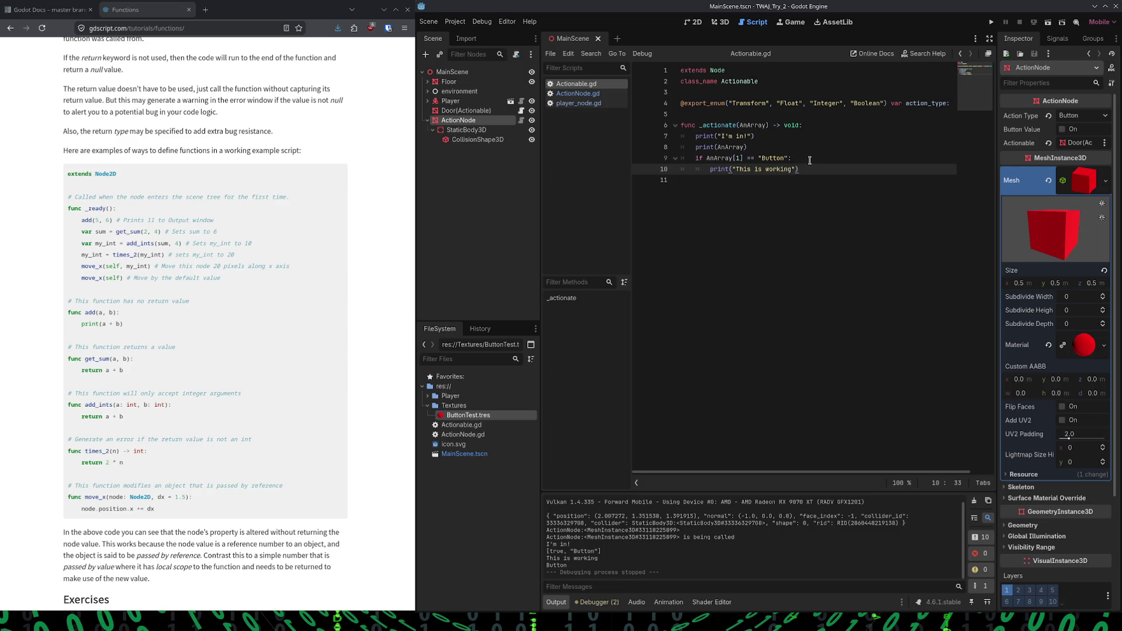
pyautogui.click(833, 177)
# Delete the print("This is working") line from line 10 and save Actionable.gd
pyautogui.click(839, 169)
pyautogui.press('BackSpace')
pyautogui.press('BackSpace')
pyautogui.press('BackSpace')
pyautogui.press('BackSpace')
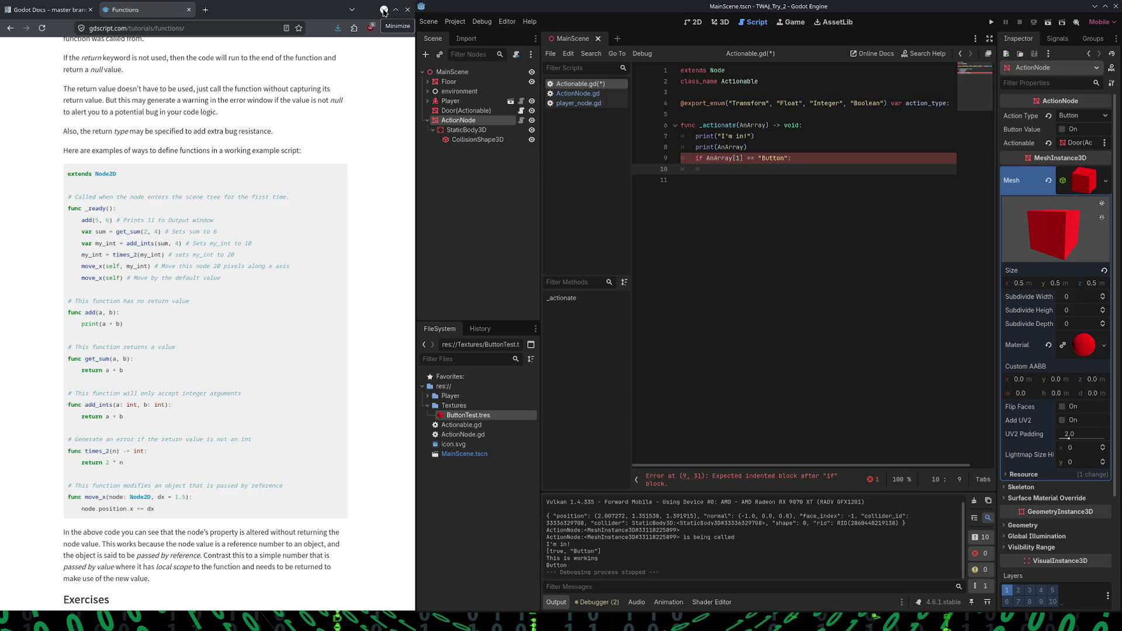
pyautogui.click(588, 146)
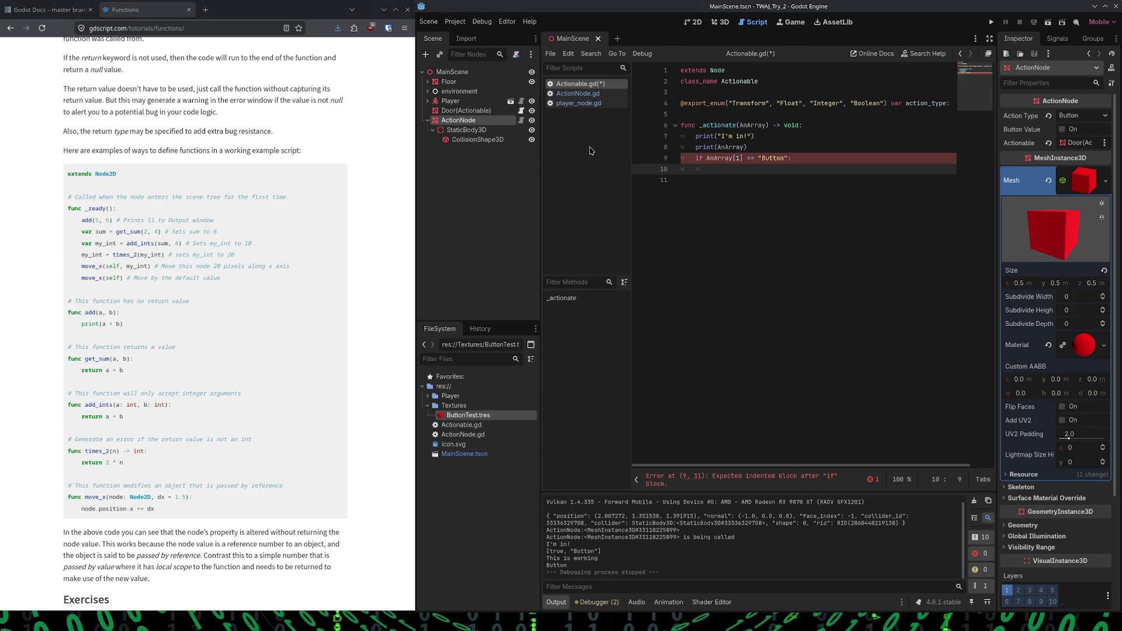
pyautogui.hotkey('ctrl', 's')
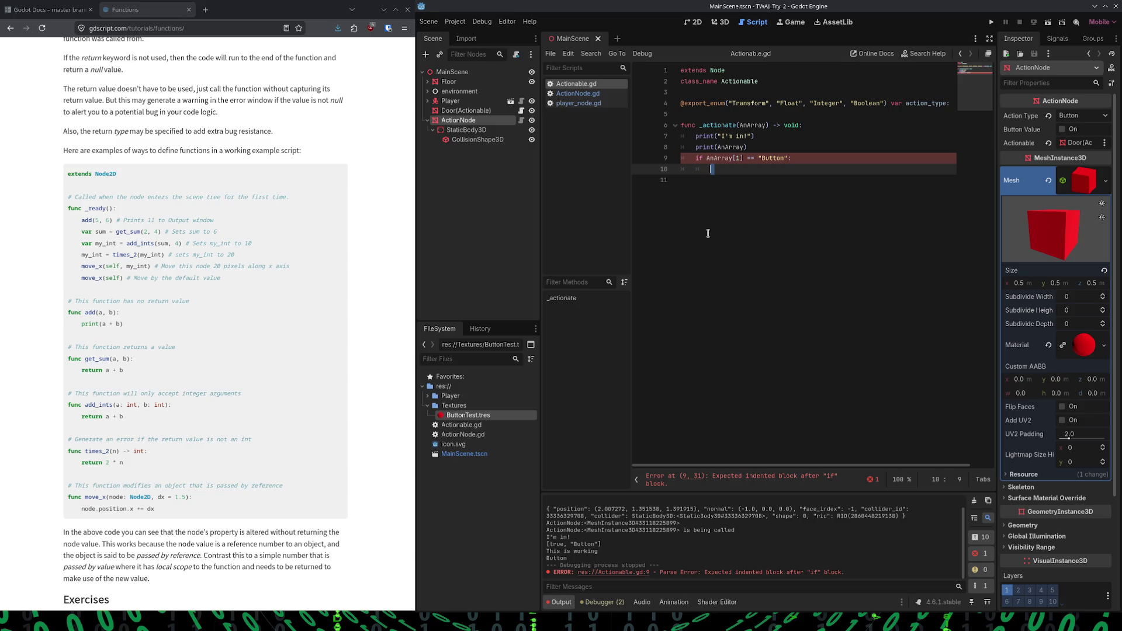
# Place the cursor after print(AnArray) on line 8
pyautogui.click(750, 147)
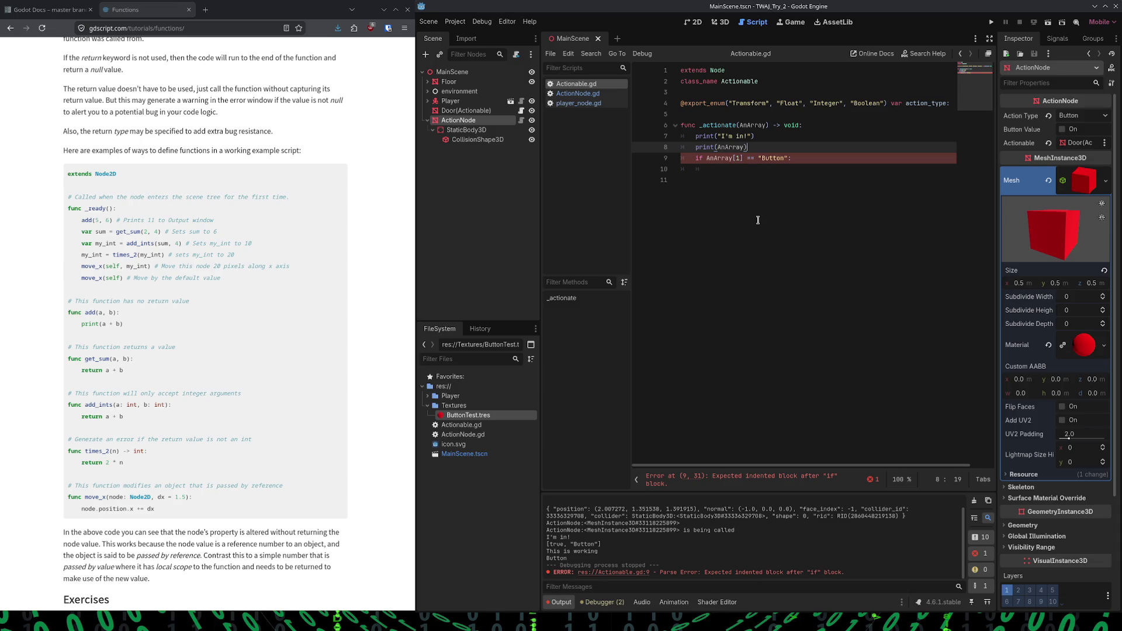
# Search 'how to make a sub-class in godot 4' and open the How to use Classes in Godot! video
pyautogui.click(205, 9)
pyautogui.write('how to ma')
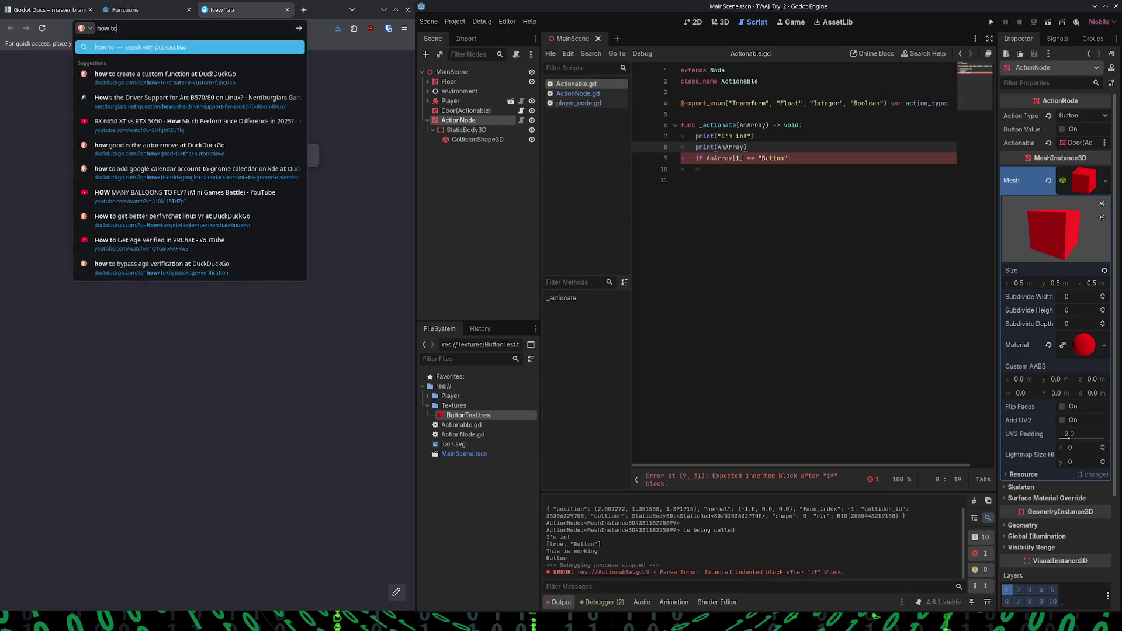
pyautogui.write('ke a sub')
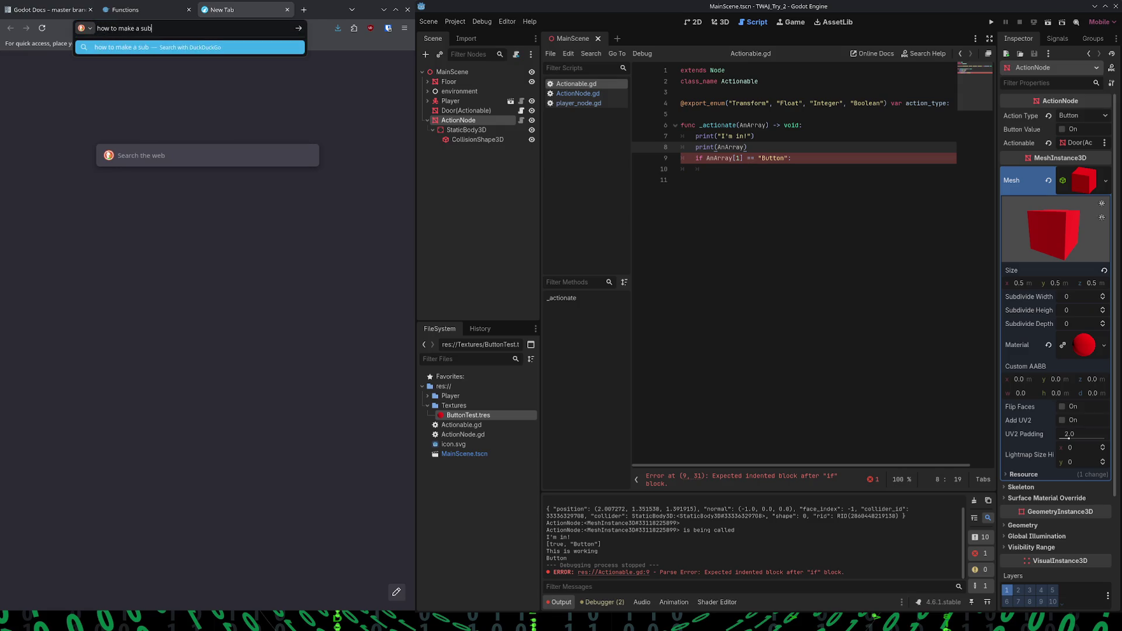
pyautogui.write('-class in')
pyautogui.write(' godot 45')
pyautogui.press('Return')
pyautogui.click(199, 55)
pyautogui.press('BackSpace')
pyautogui.press('BackSpace')
pyautogui.write('4')
pyautogui.press('Return')
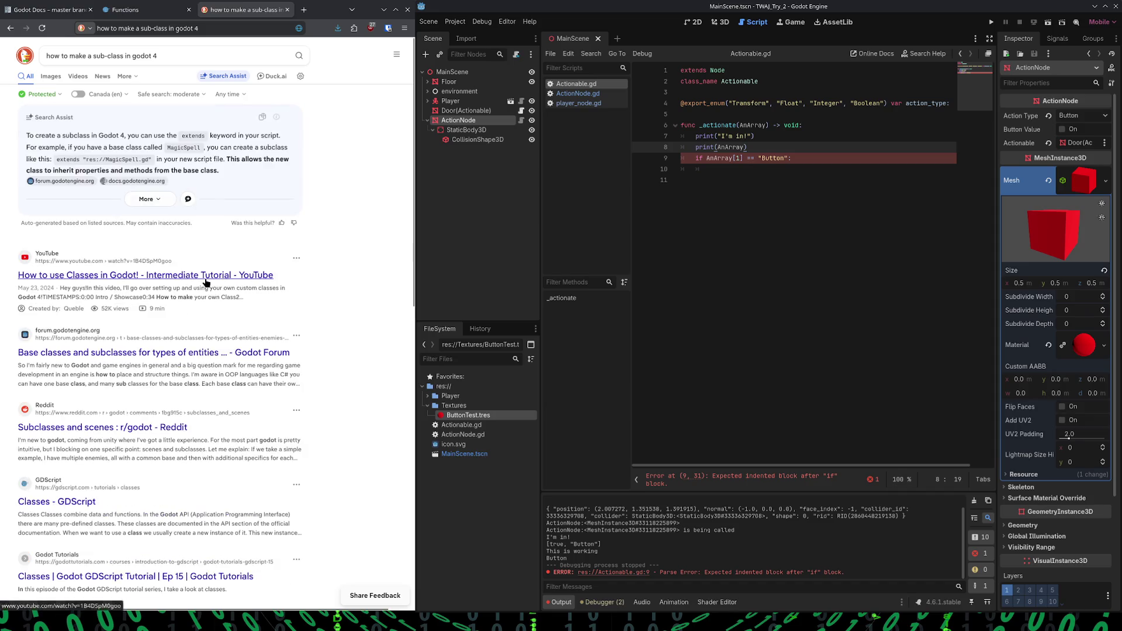
pyautogui.click(176, 273)
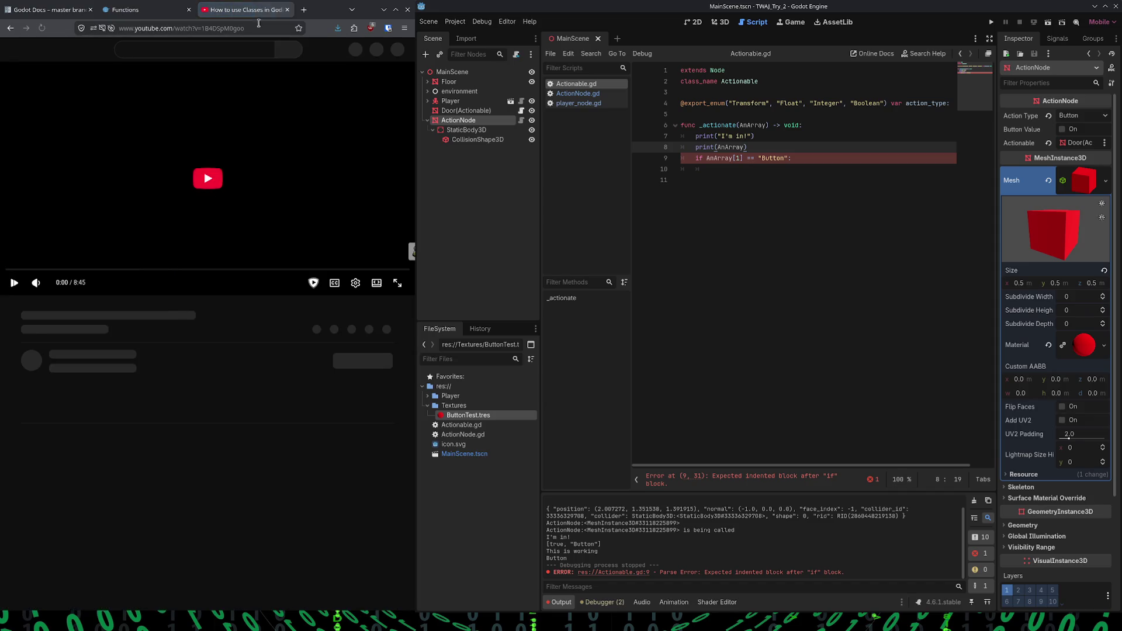
pyautogui.click(10, 28)
pyautogui.click(152, 427)
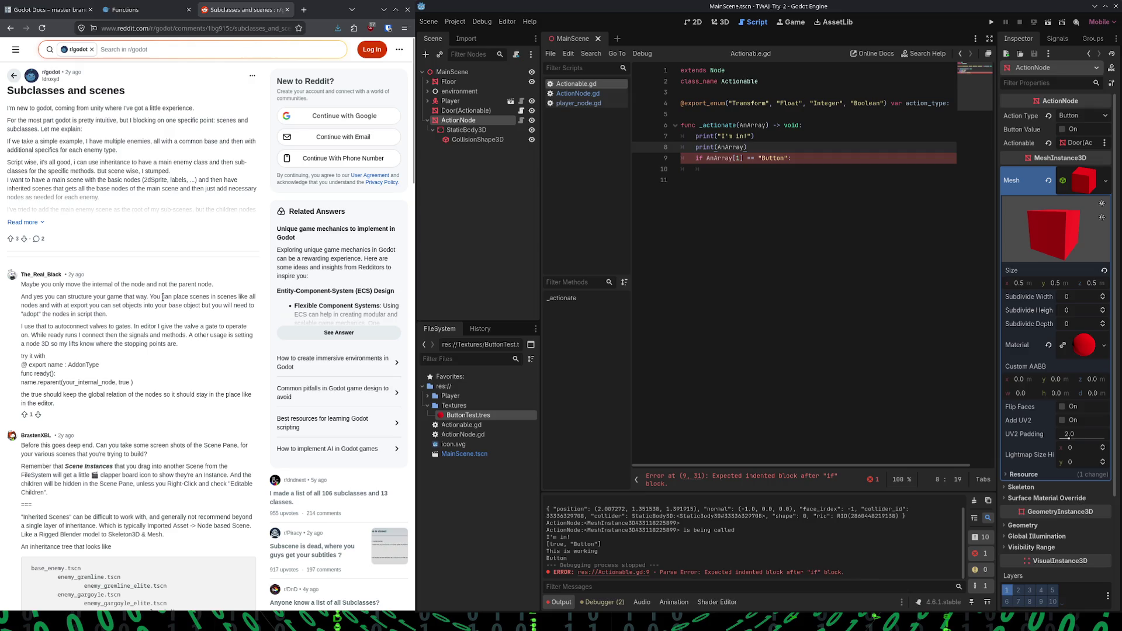
pyautogui.scroll(-3, 175, 434)
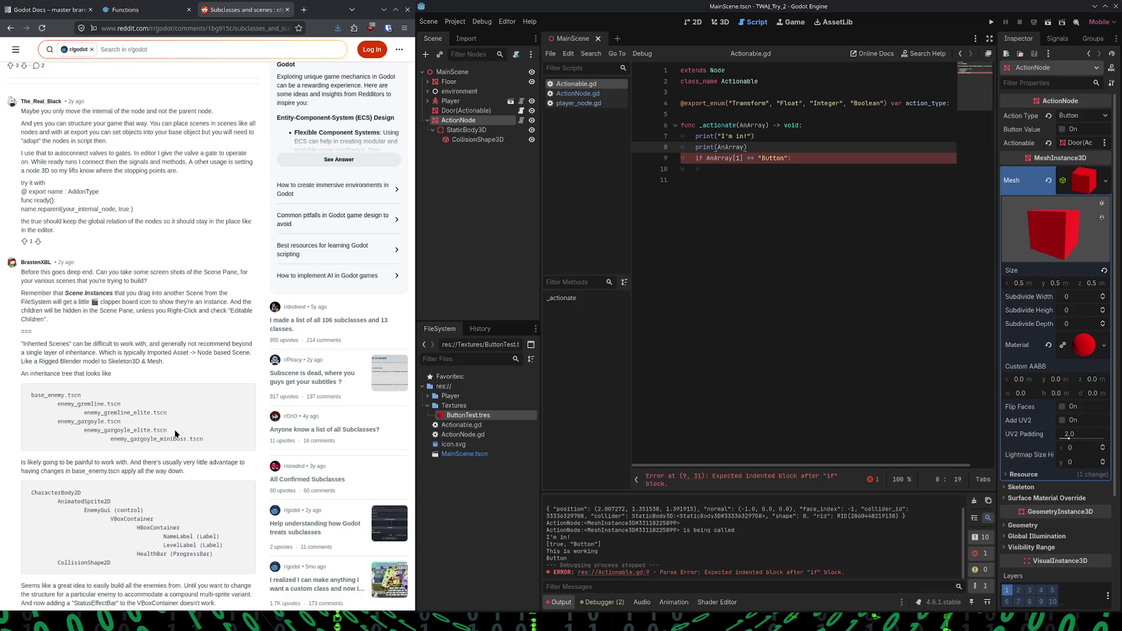
pyautogui.scroll(-8, 176, 426)
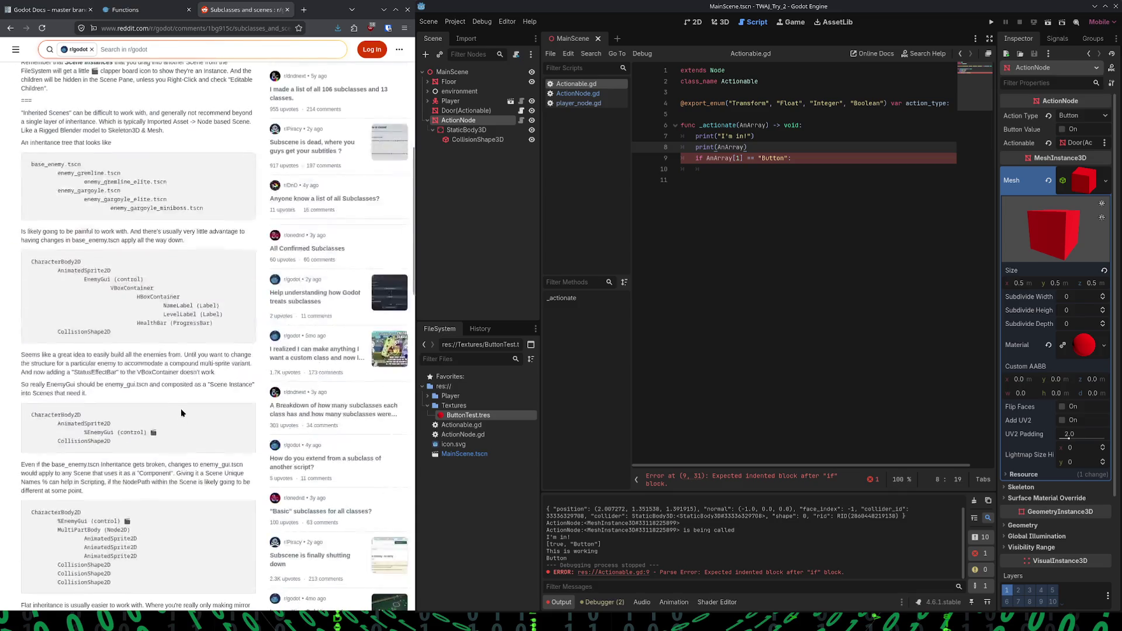
pyautogui.scroll(12, 165, 392)
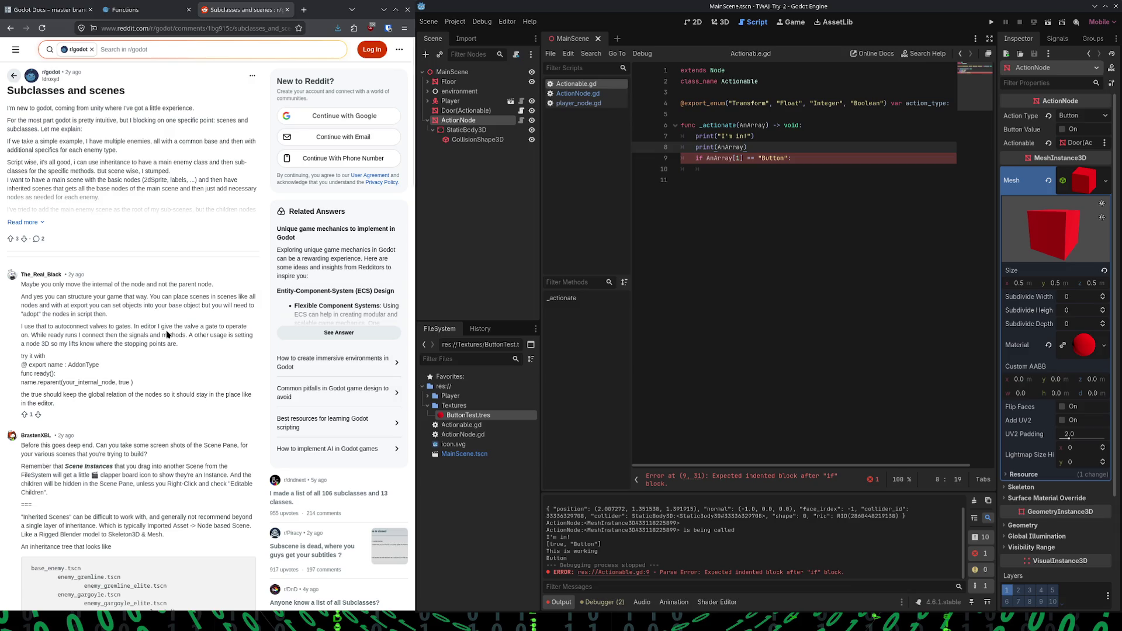
pyautogui.scroll(-3, 168, 334)
pyautogui.click(11, 28)
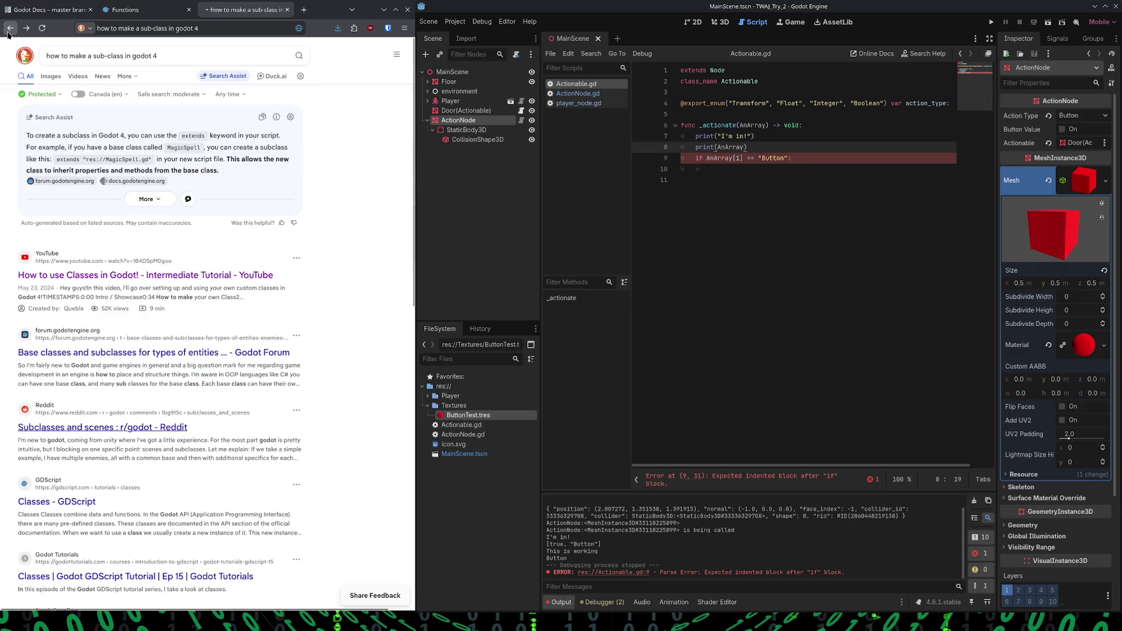
# Read the Stack Overflow base-class question after dismissing its popups, then close that tab
pyautogui.scroll(-2, 232, 309)
pyautogui.scroll(-1, 232, 309)
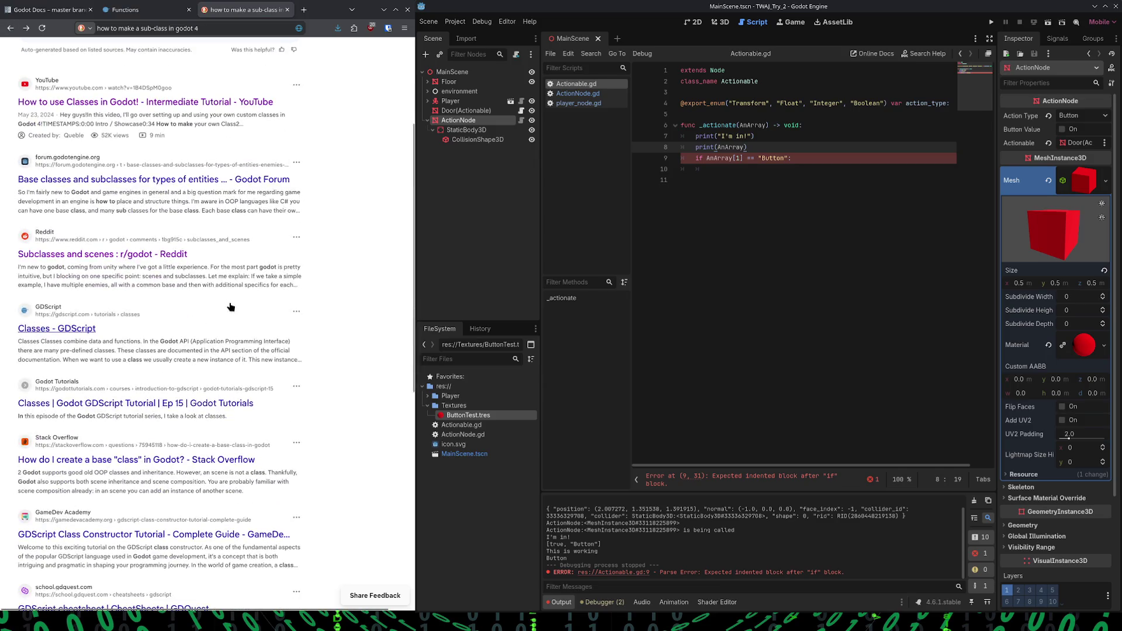
pyautogui.click(177, 461)
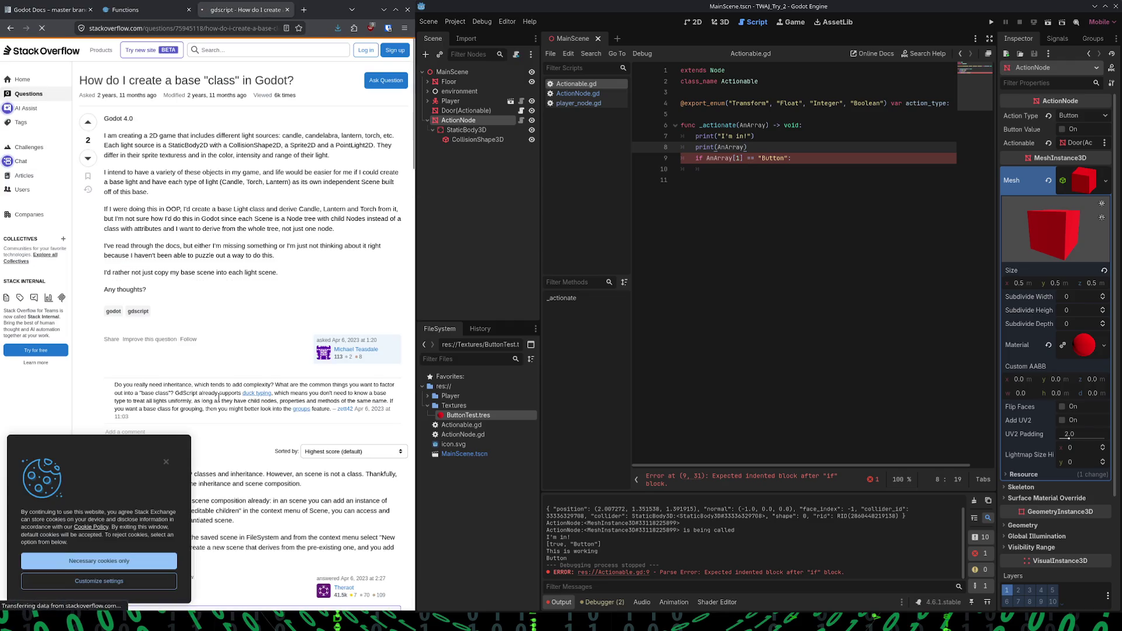
pyautogui.click(170, 466)
pyautogui.click(392, 59)
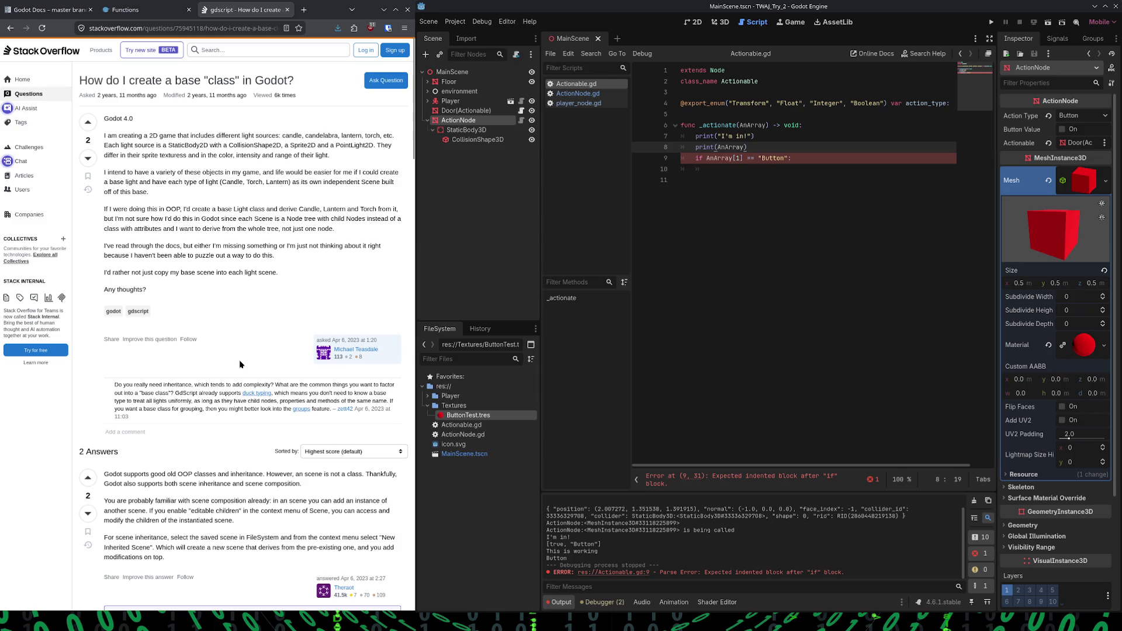
pyautogui.scroll(-10, 240, 365)
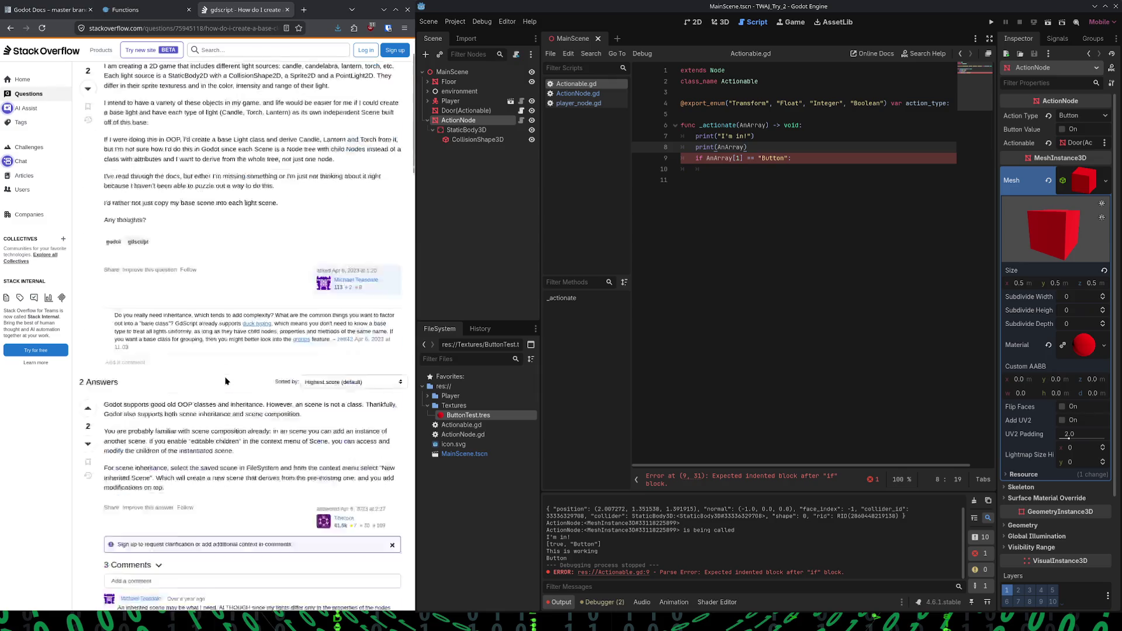
pyautogui.scroll(-3, 216, 362)
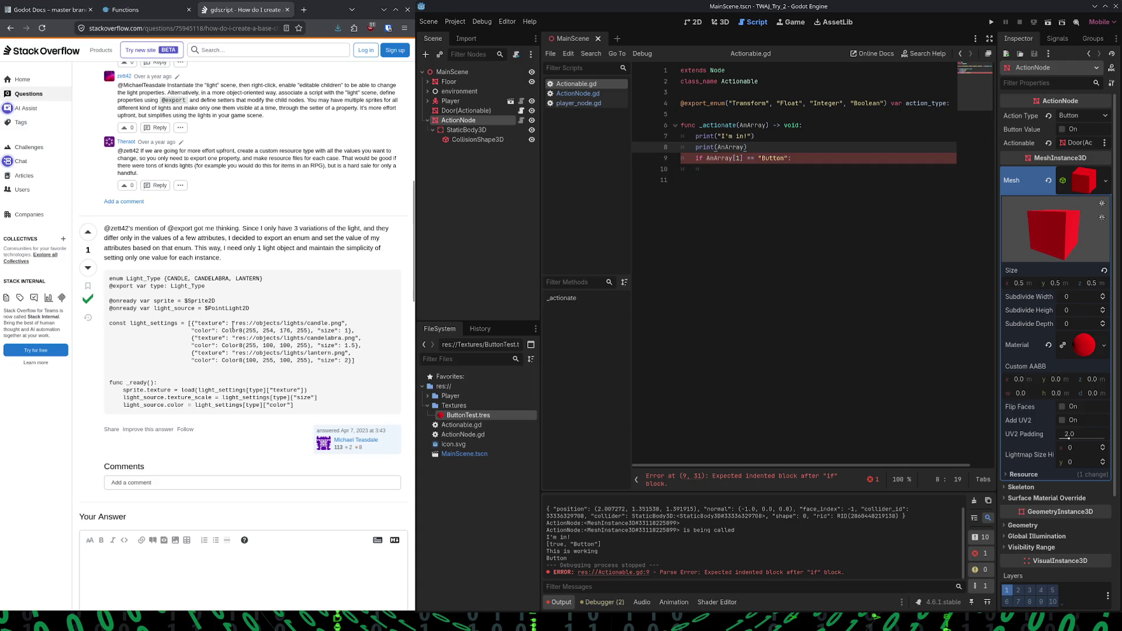
pyautogui.scroll(7, 249, 316)
pyautogui.scroll(3, 240, 298)
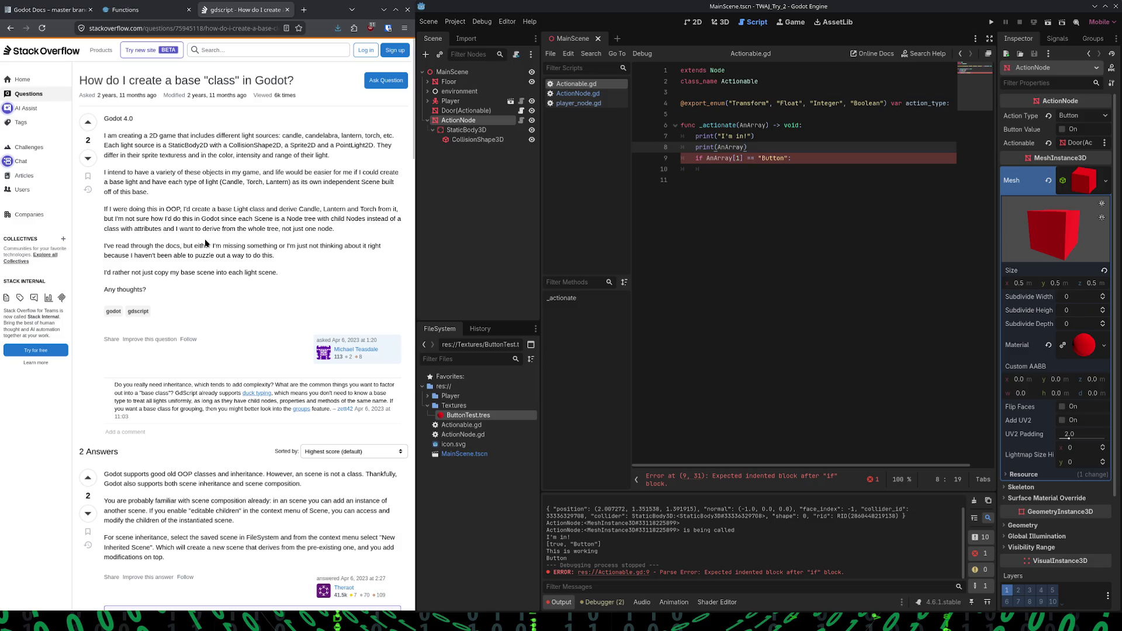
pyautogui.click(287, 9)
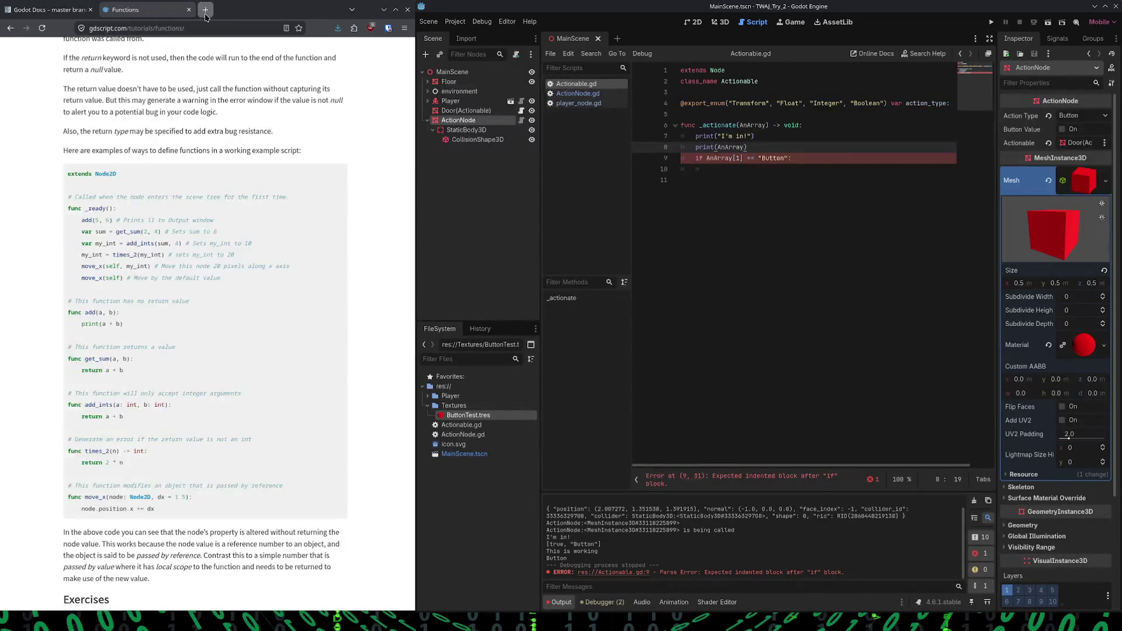
# Search 'inheritance godot 4', open How to Use Inheritance in Godot 4, and search YouTube for 'godot inheritance'
pyautogui.click(205, 10)
pyautogui.write('youtu')
pyautogui.press('BackSpace')
pyautogui.press('BackSpace')
pyautogui.press('BackSpace')
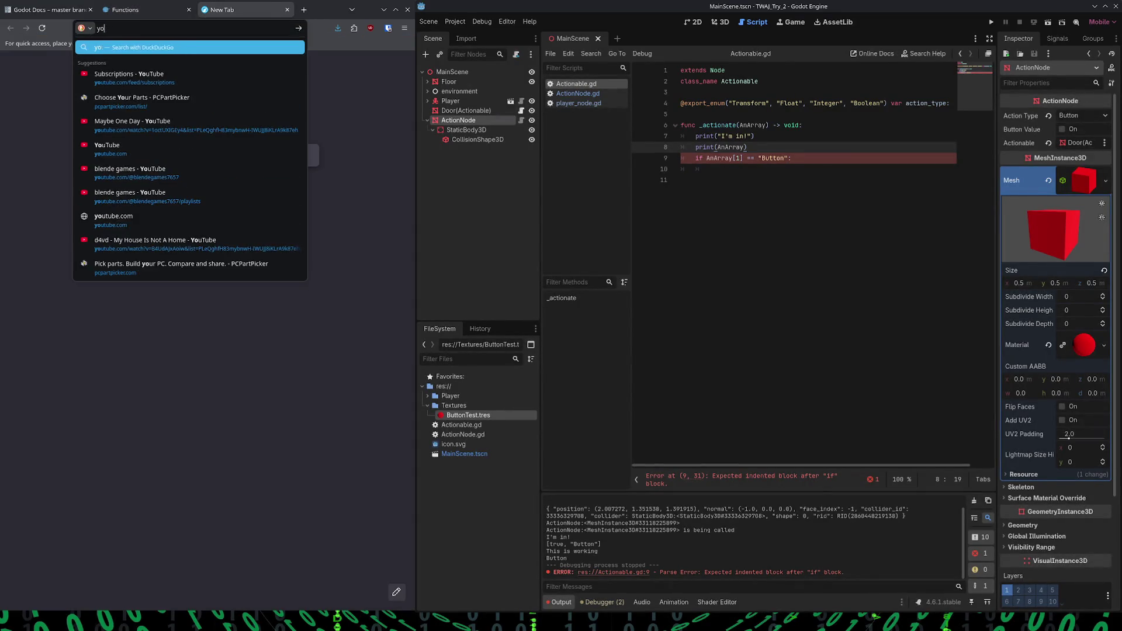
pyautogui.write('inheritance')
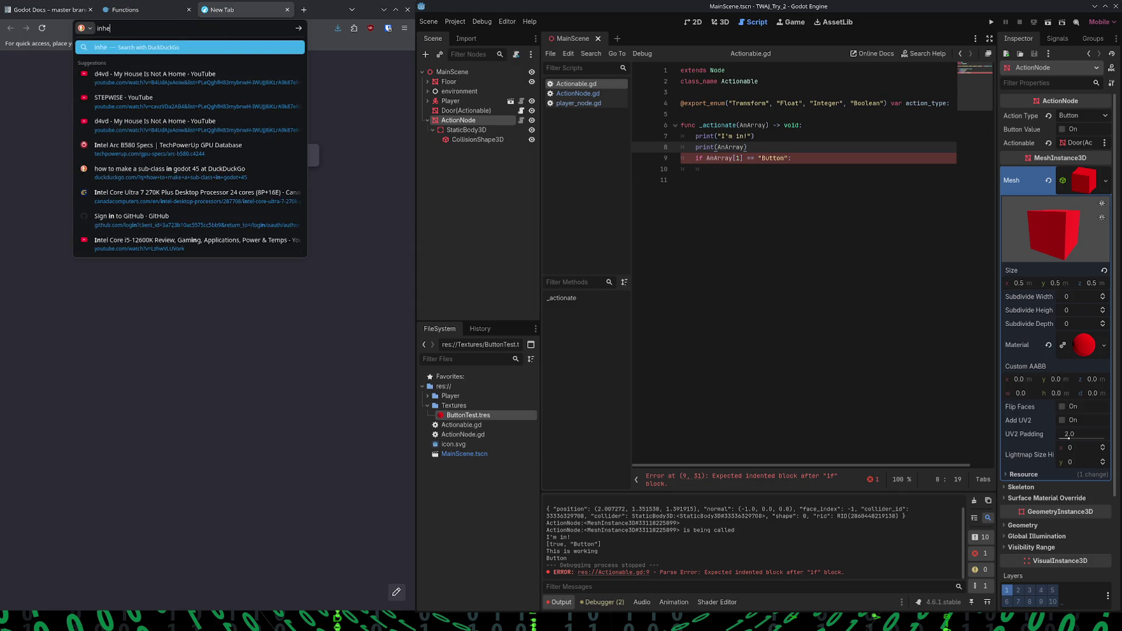
pyautogui.write(' godot 4')
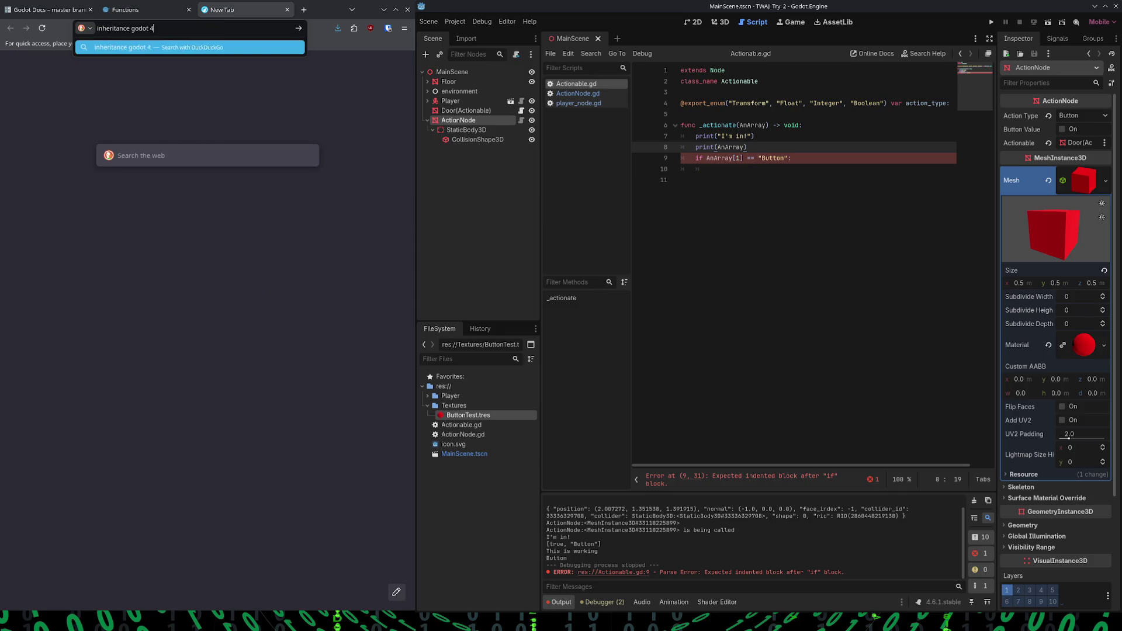
pyautogui.press('Return')
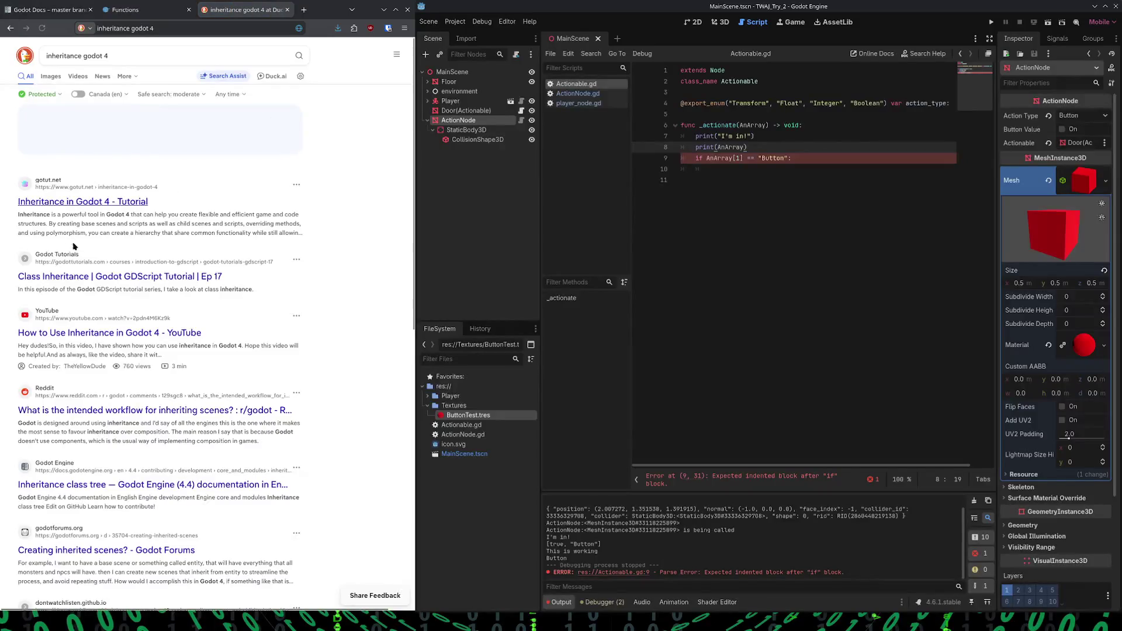
pyautogui.click(112, 333)
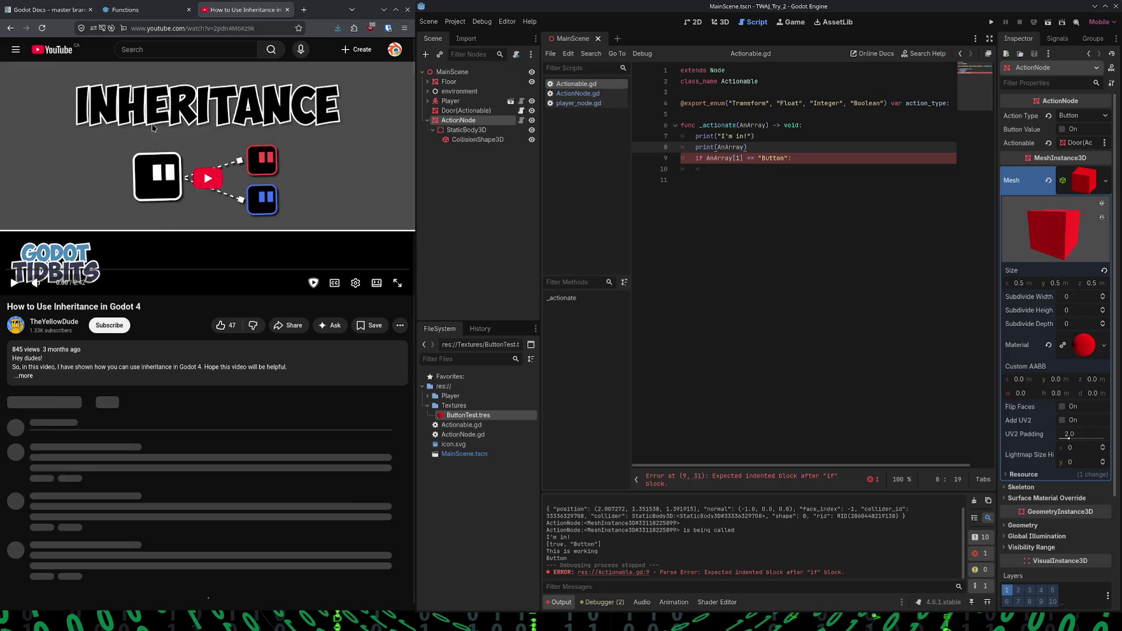
pyautogui.click(134, 51)
pyautogui.write('godot inhe')
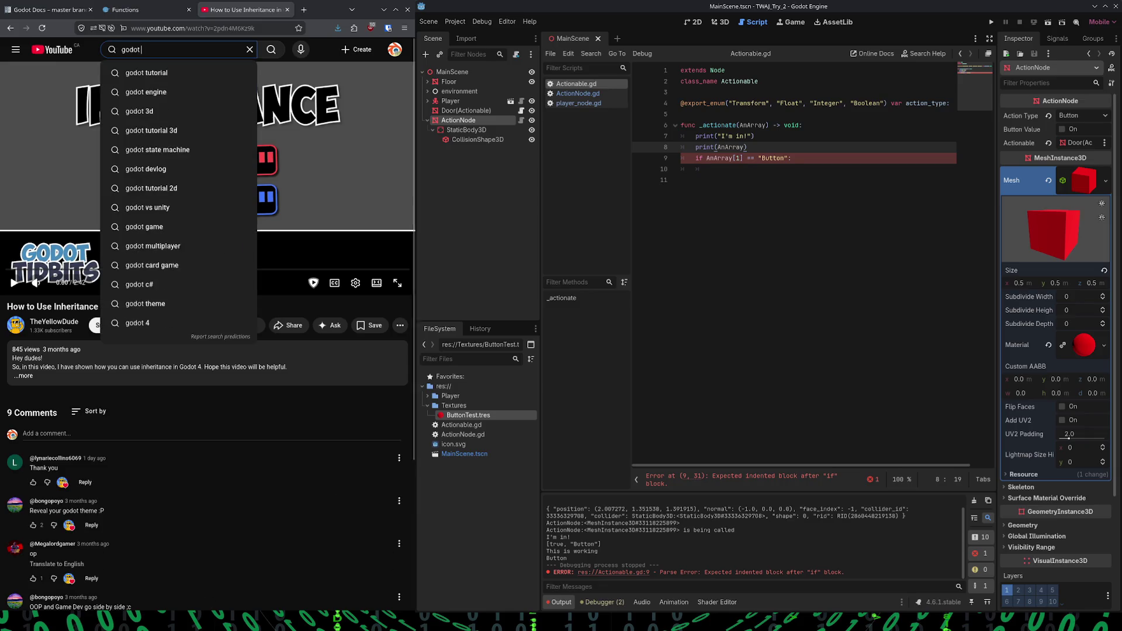
pyautogui.write('ritance')
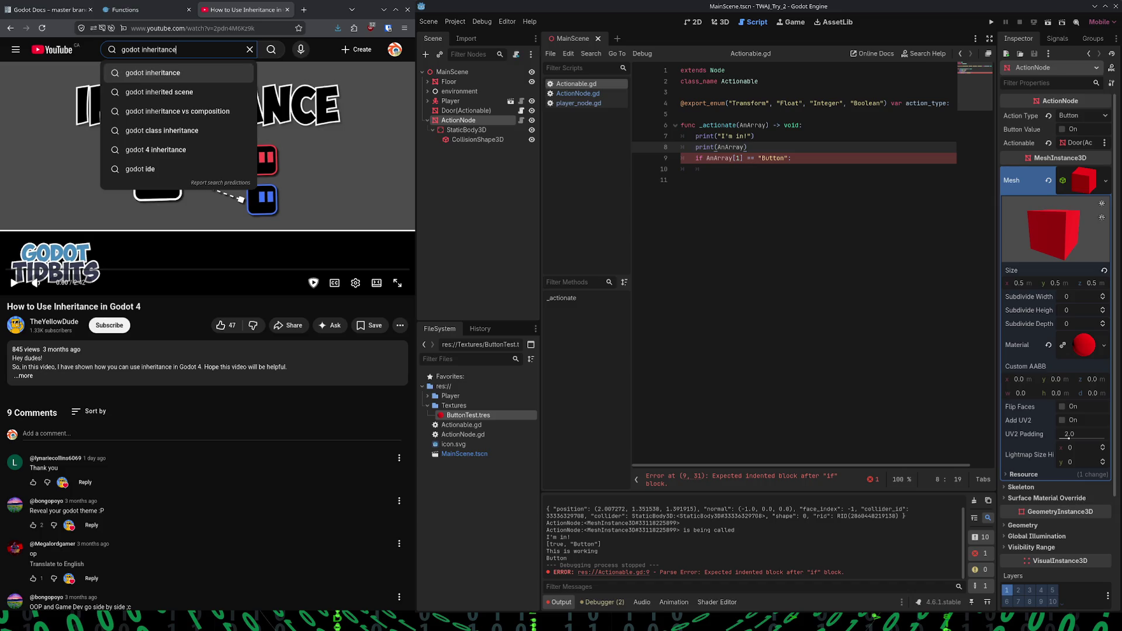
# Search YouTube for 'godot inheritance', open 'How You Can Easily Make Your Code Simpler in Godot 4' and mute it
pyautogui.press('Return')
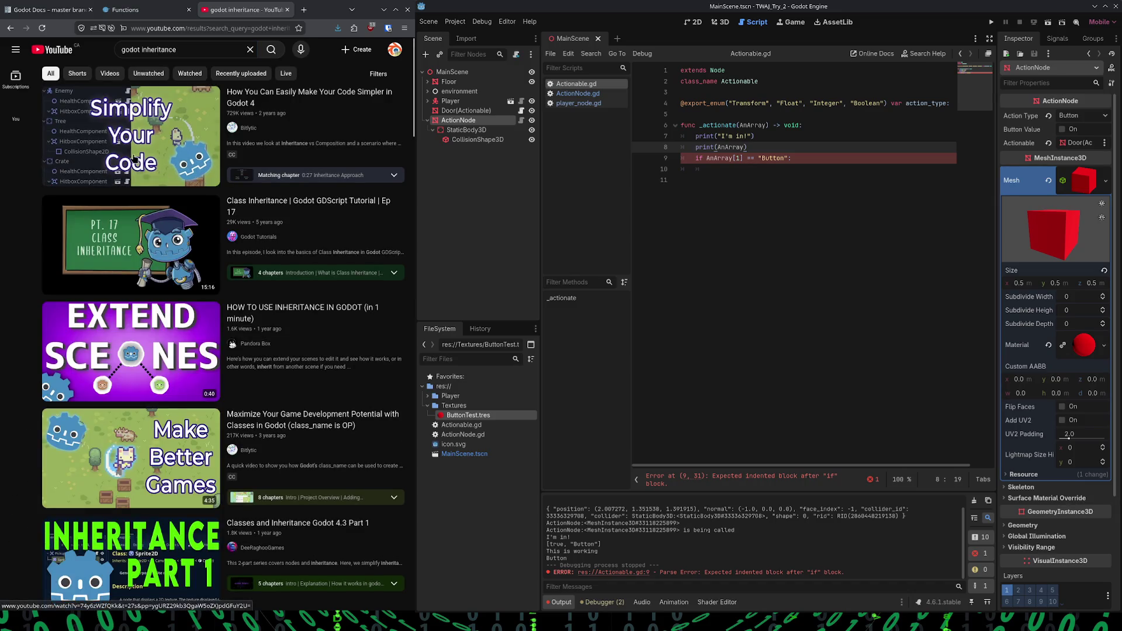
pyautogui.click(133, 146)
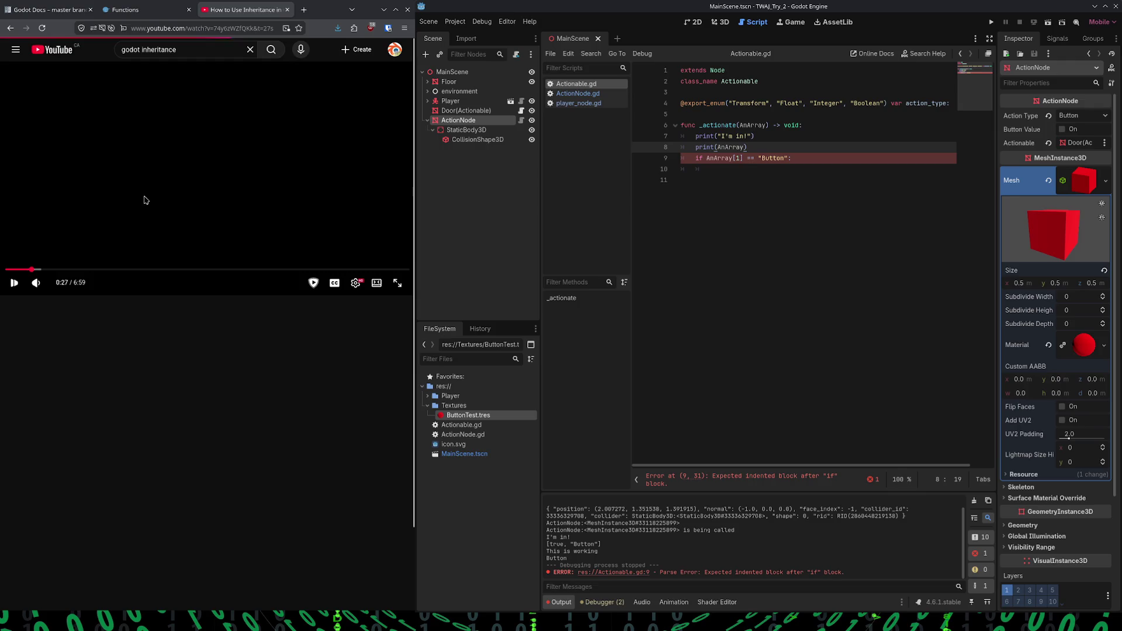
pyautogui.click(35, 284)
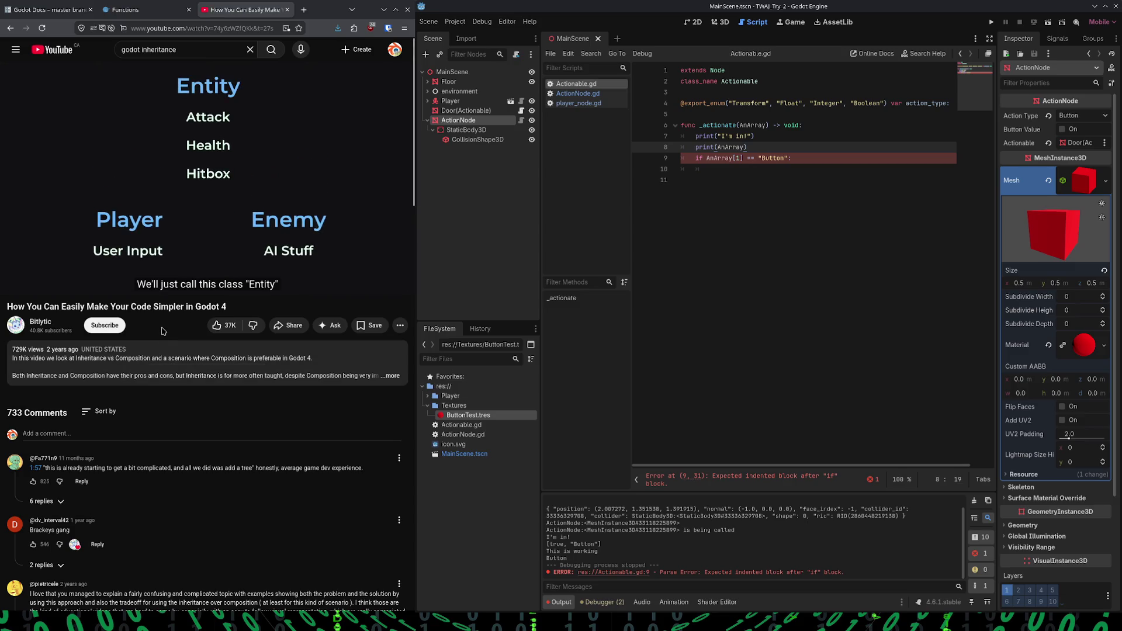
pyautogui.click(138, 166)
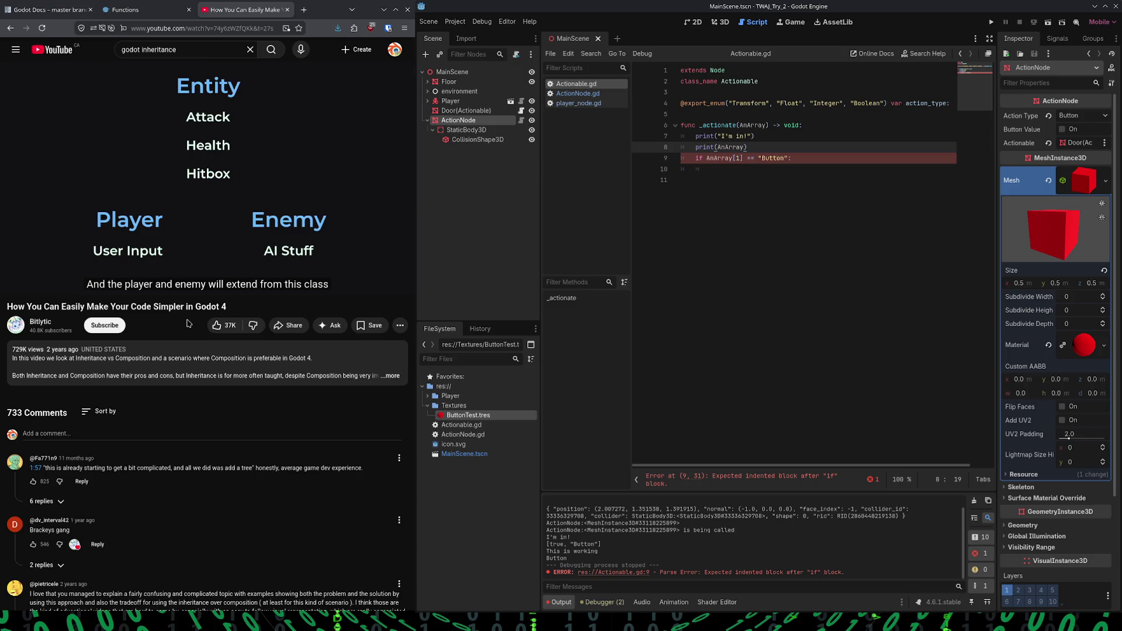
# Play the tutorial with pauses and skips until about 1:37, where Player, Enemy and Tree sit under Entity
pyautogui.press('space')
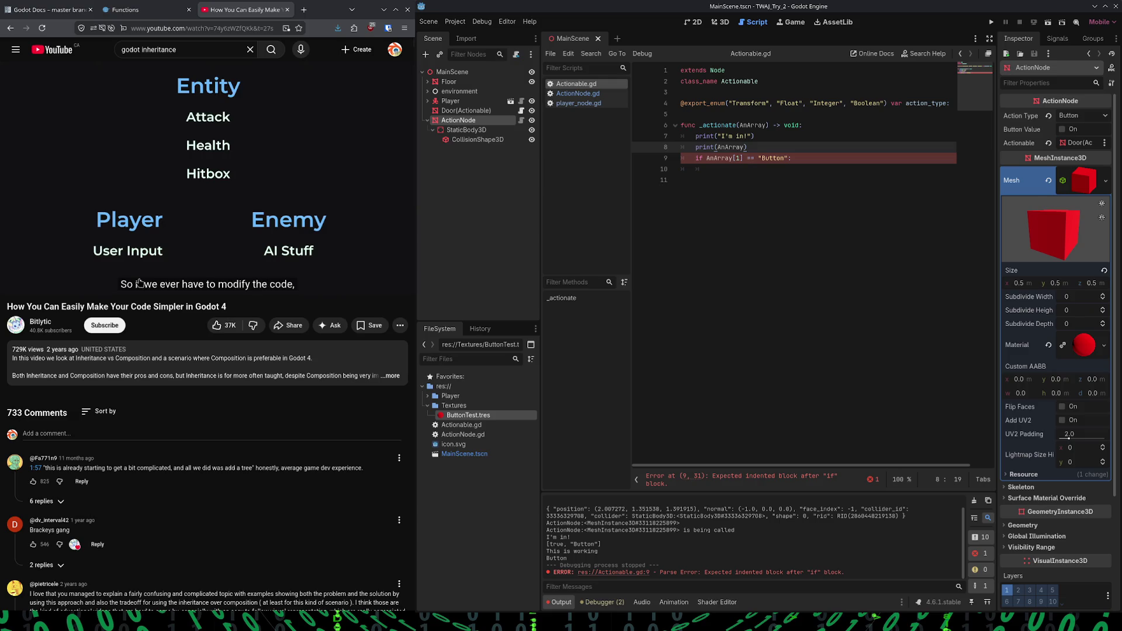
pyautogui.moveTo(35, 269); pyautogui.dragTo(6, 270)
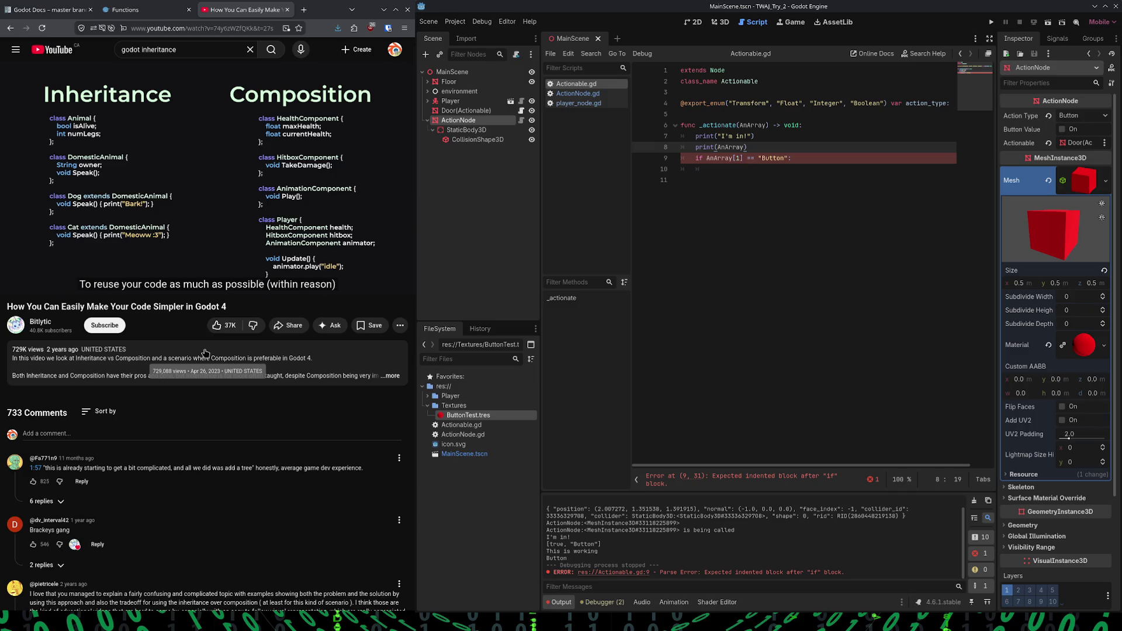
pyautogui.press('k')
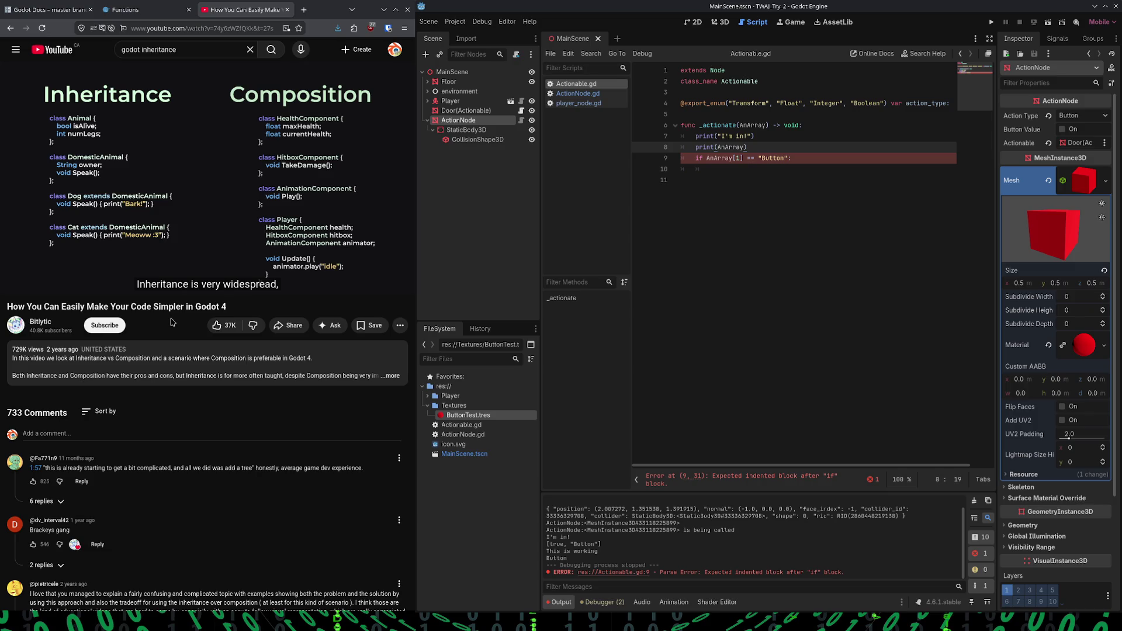
pyautogui.press('space')
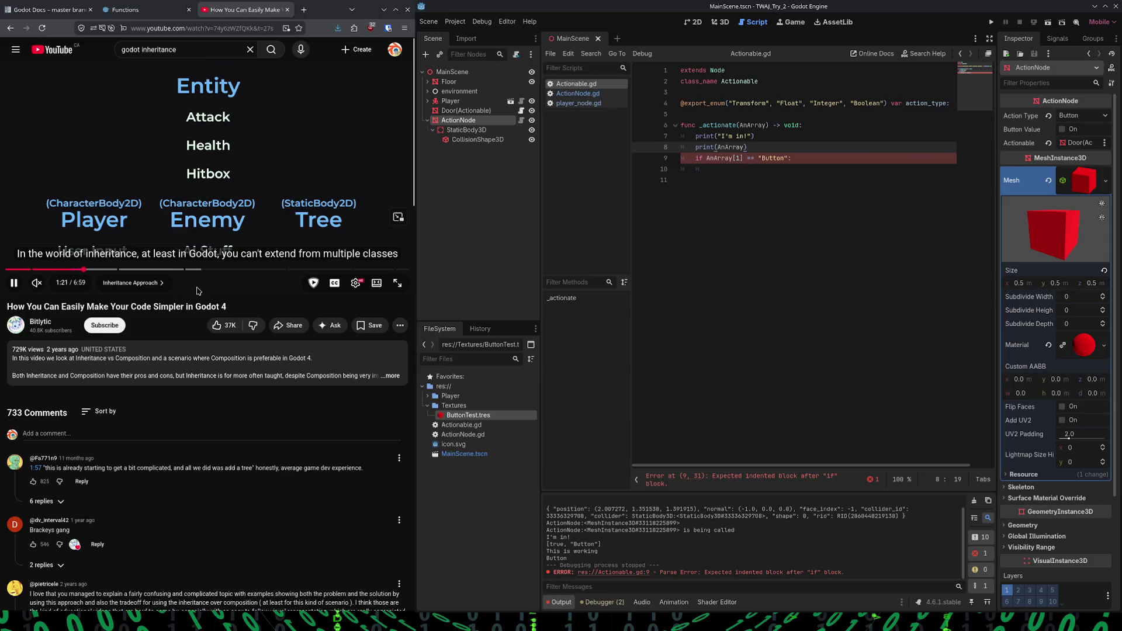
pyautogui.press('Right')
pyautogui.press('Right')
pyautogui.press('Right')
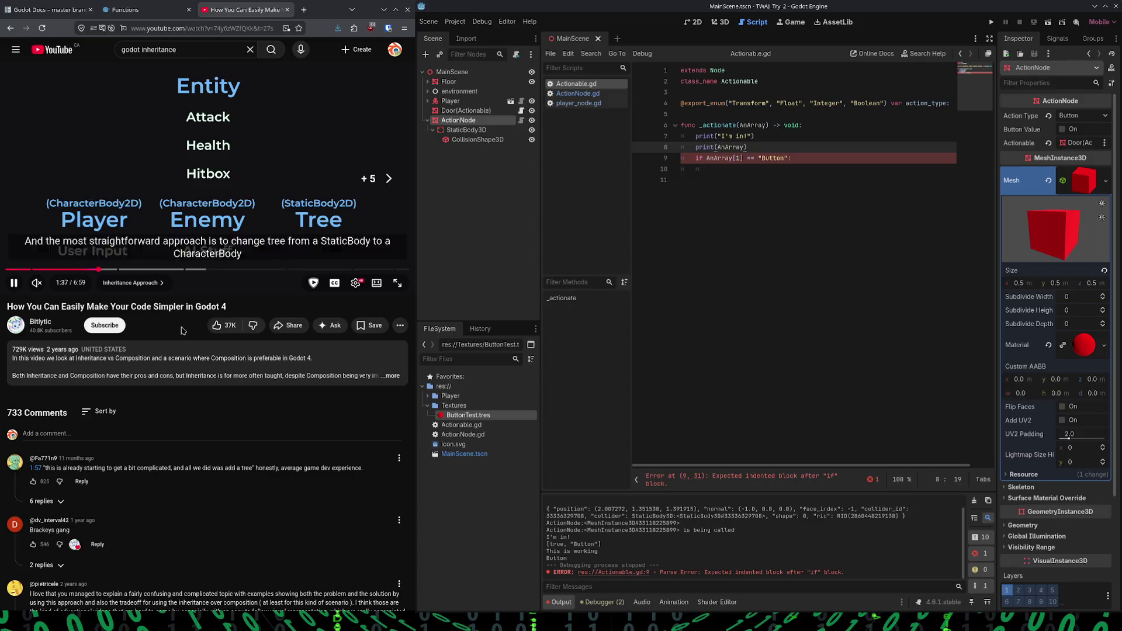
# Skip back and forward, then pause at 2:17 on the Attack, Health and Hitbox component slide
pyautogui.press('Left')
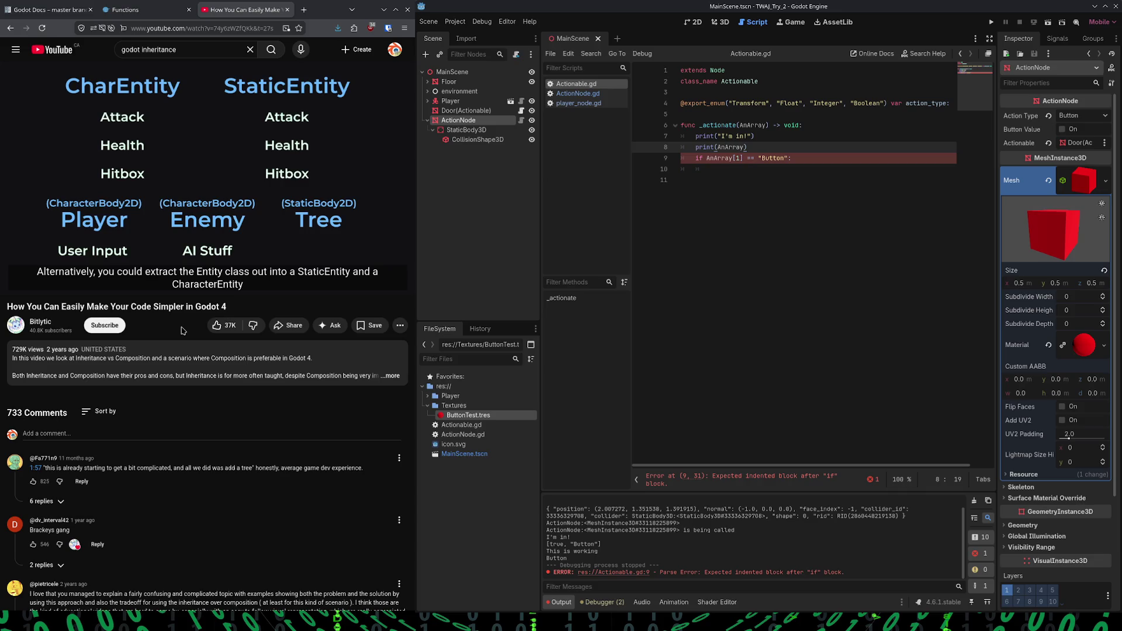
pyautogui.press('Right')
pyautogui.press('Right')
pyautogui.press('Right')
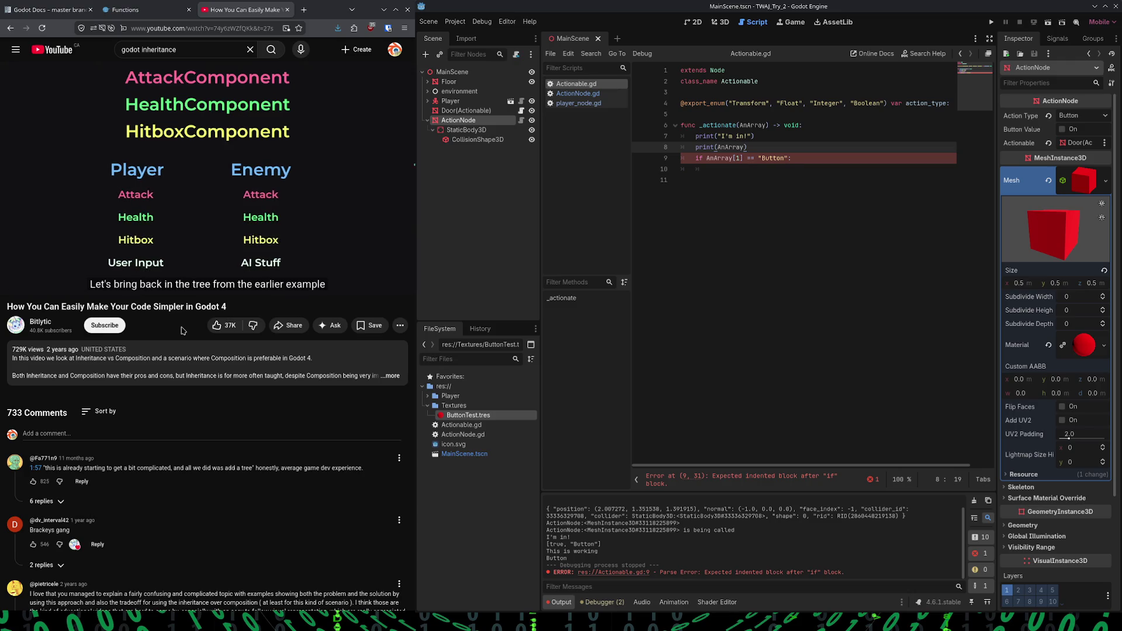
pyautogui.press('space')
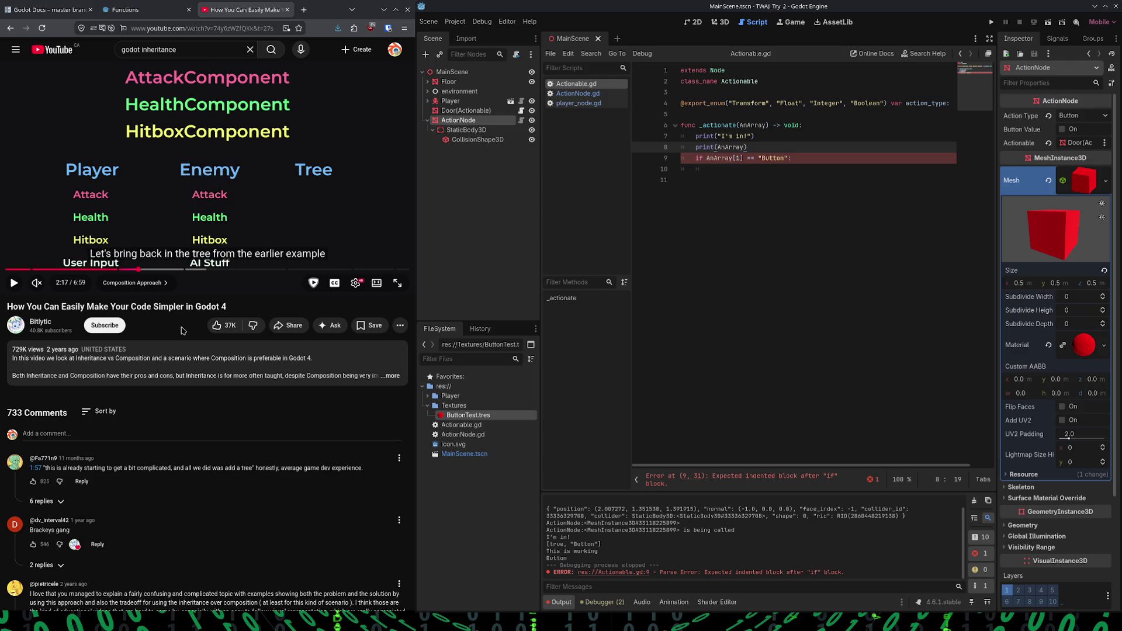
# Resume and skip ahead to about 3:20, where the HealthComponent script holds only extends Node2D
pyautogui.press('space')
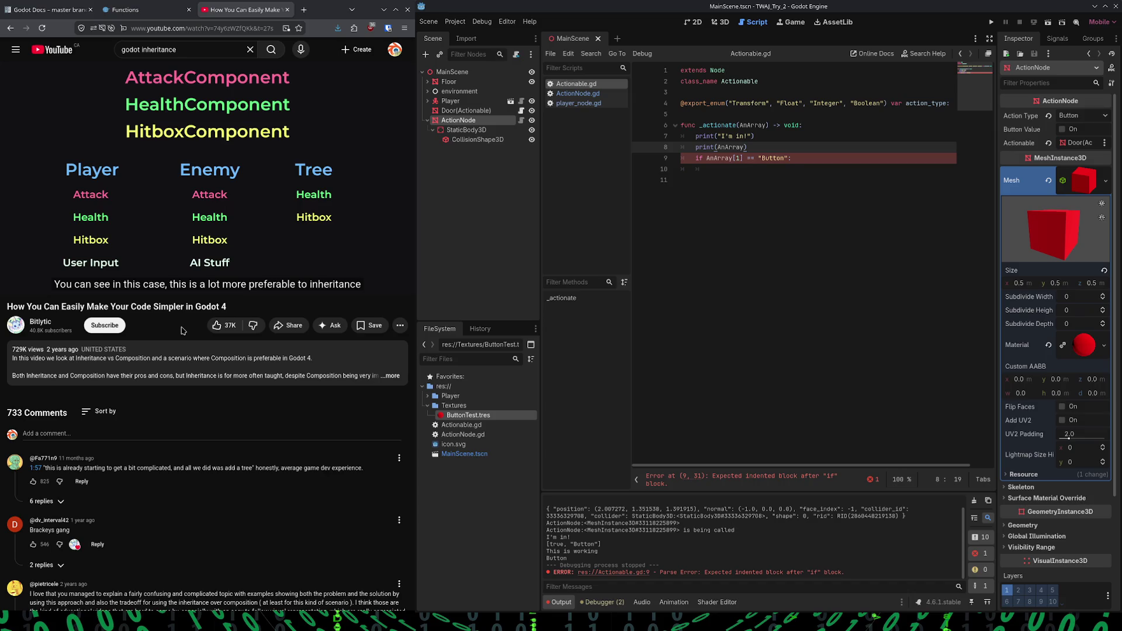
pyautogui.press('space')
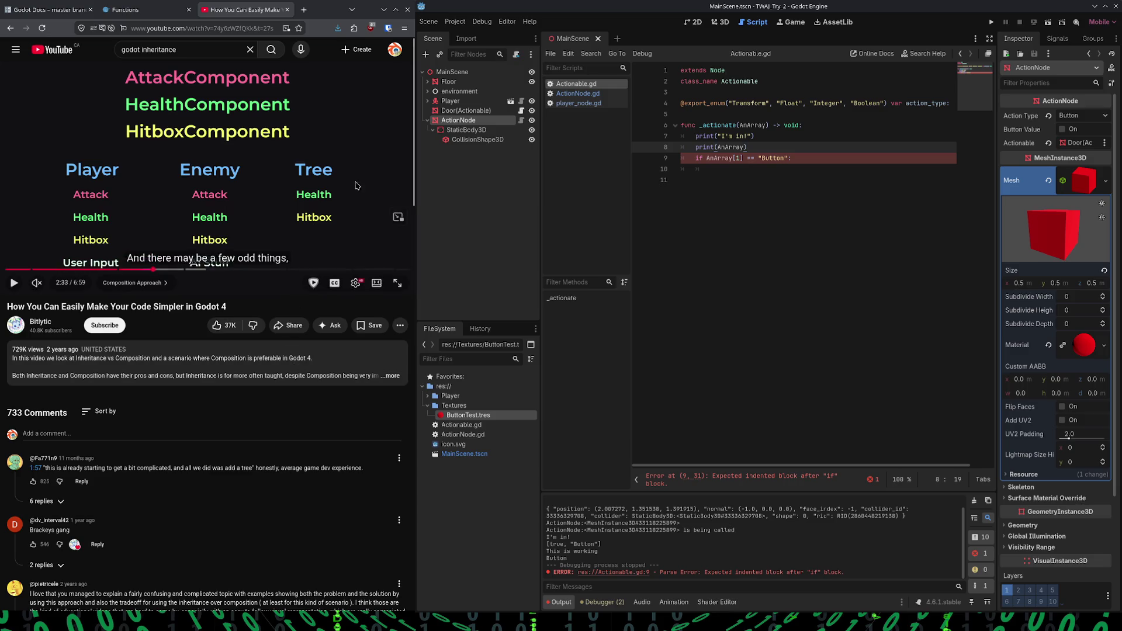
pyautogui.click(263, 205)
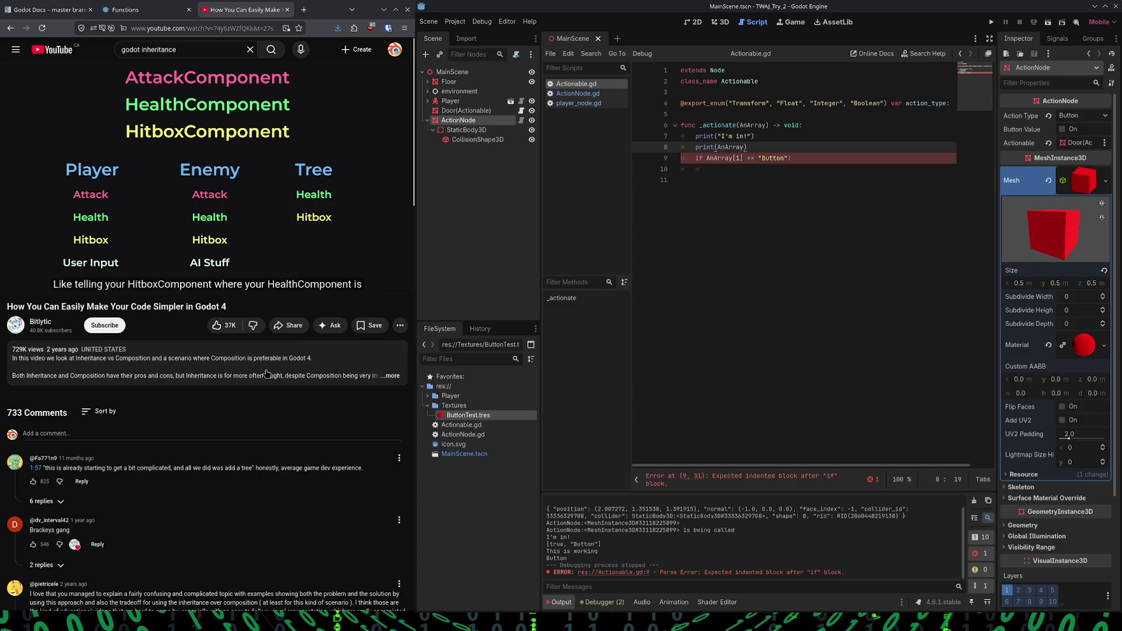
pyautogui.press('Right')
pyautogui.press('Right')
pyautogui.press('Right')
pyautogui.press('Right')
pyautogui.press('Right')
pyautogui.press('Right')
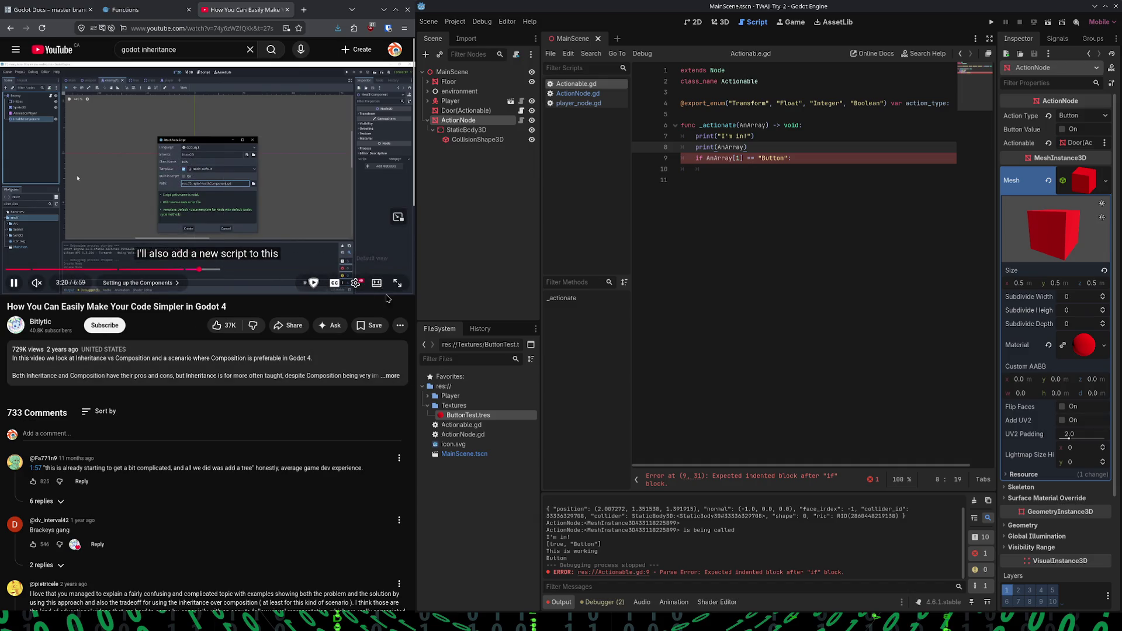
pyautogui.click(278, 199)
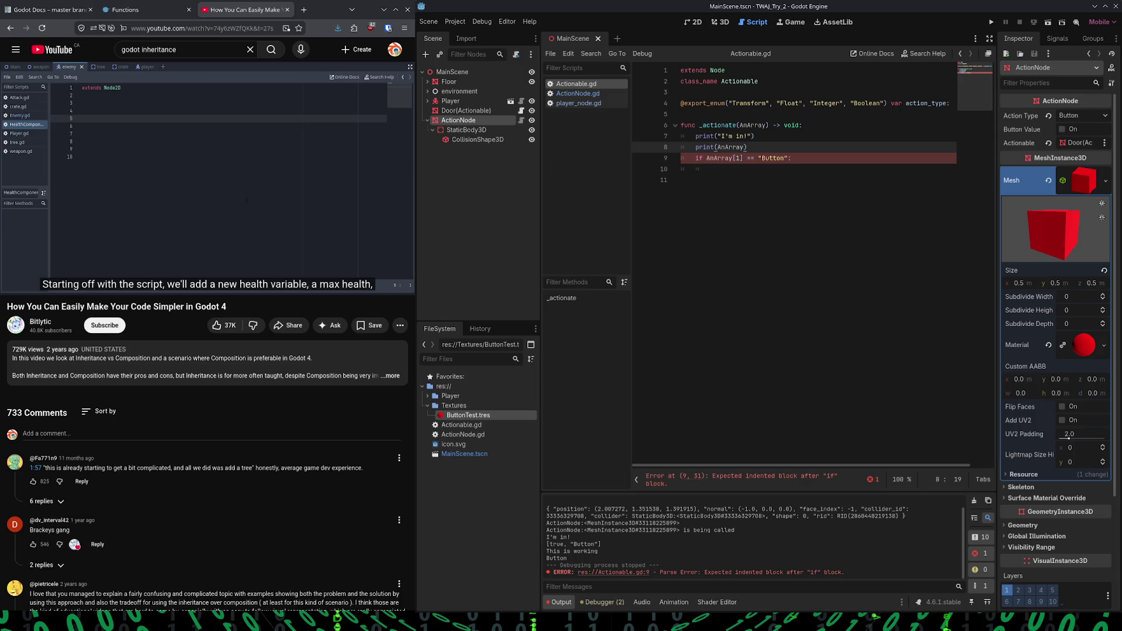
# Play and pause through the HealthComponent code, stopping at 3:41 on the missing-shape warning
pyautogui.click(207, 251)
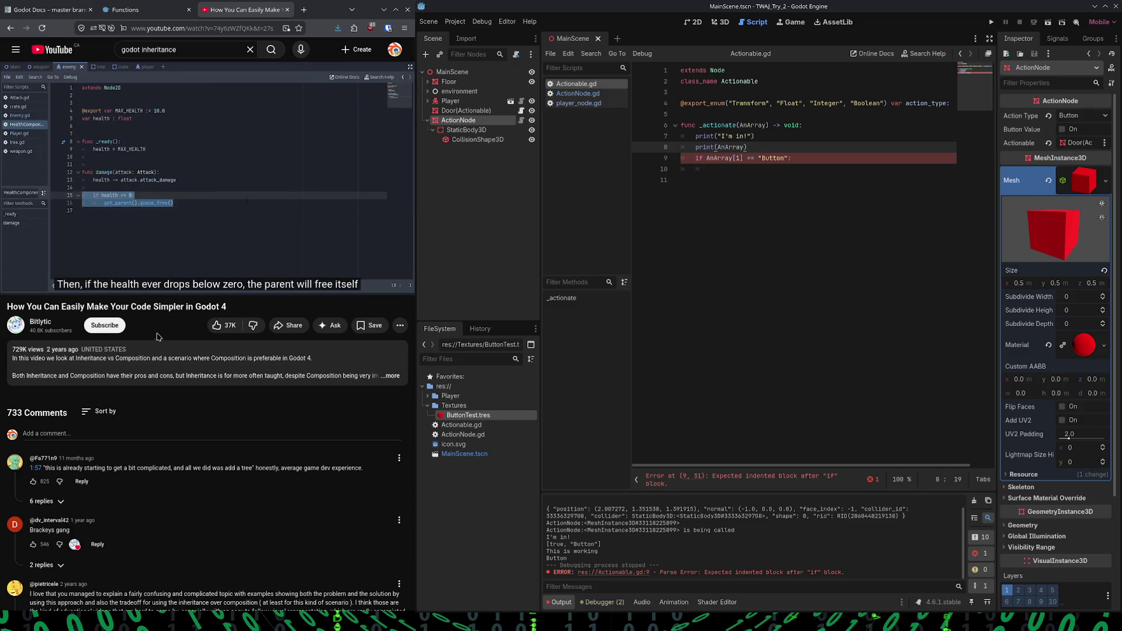
pyautogui.click(253, 200)
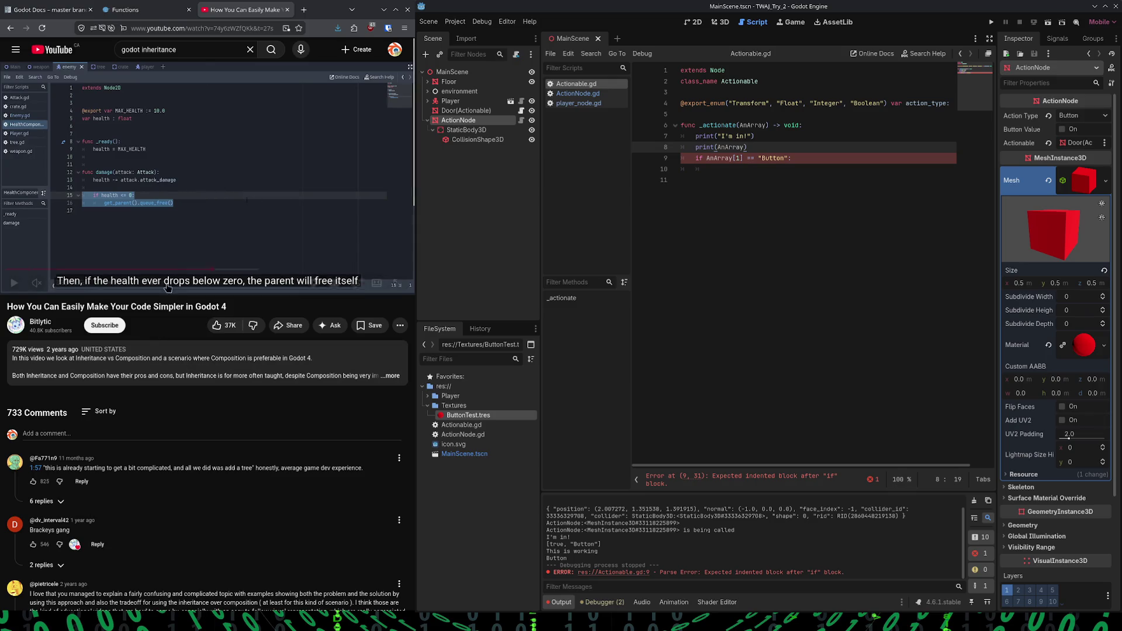
pyautogui.click(211, 197)
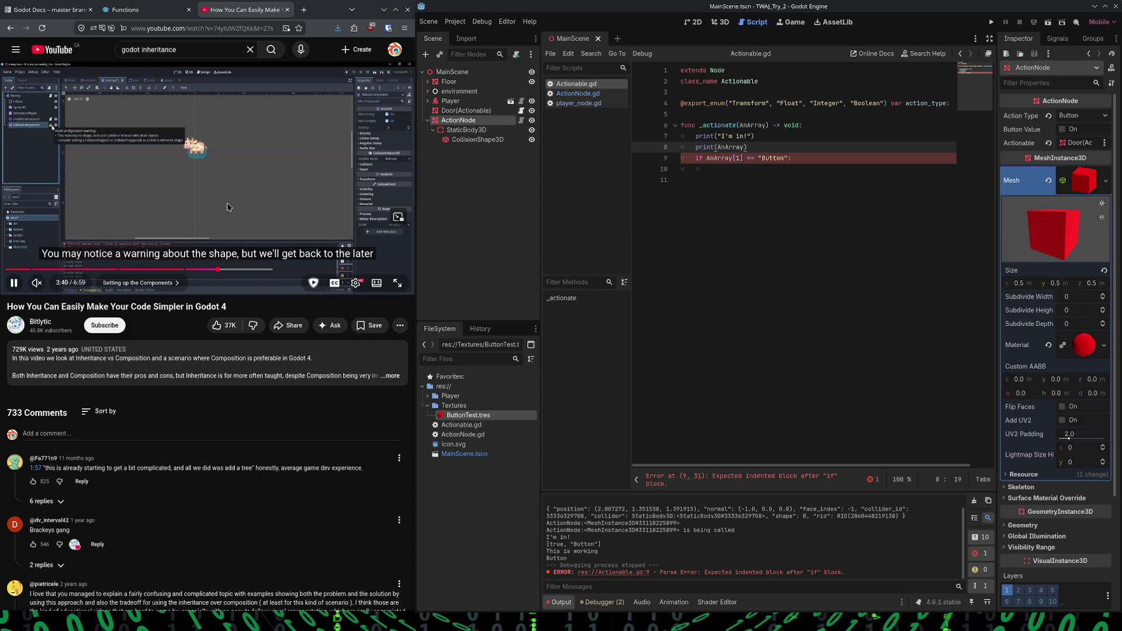
pyautogui.click(228, 207)
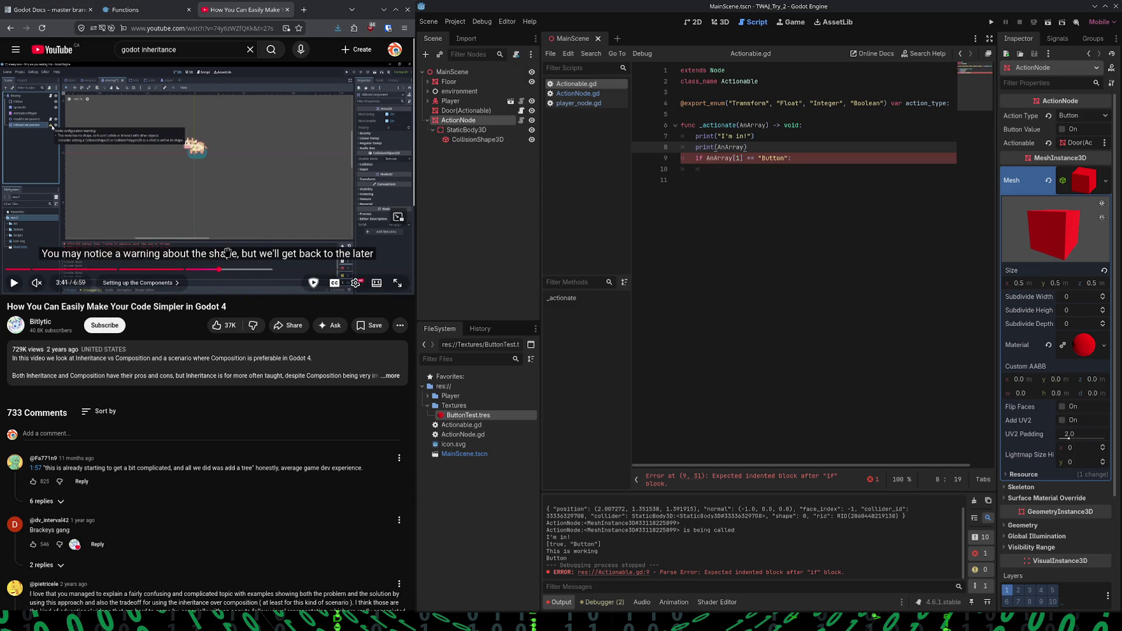
# Watch the tutorial full screen until line 2 reads class_name HealthComponent
pyautogui.click(398, 282)
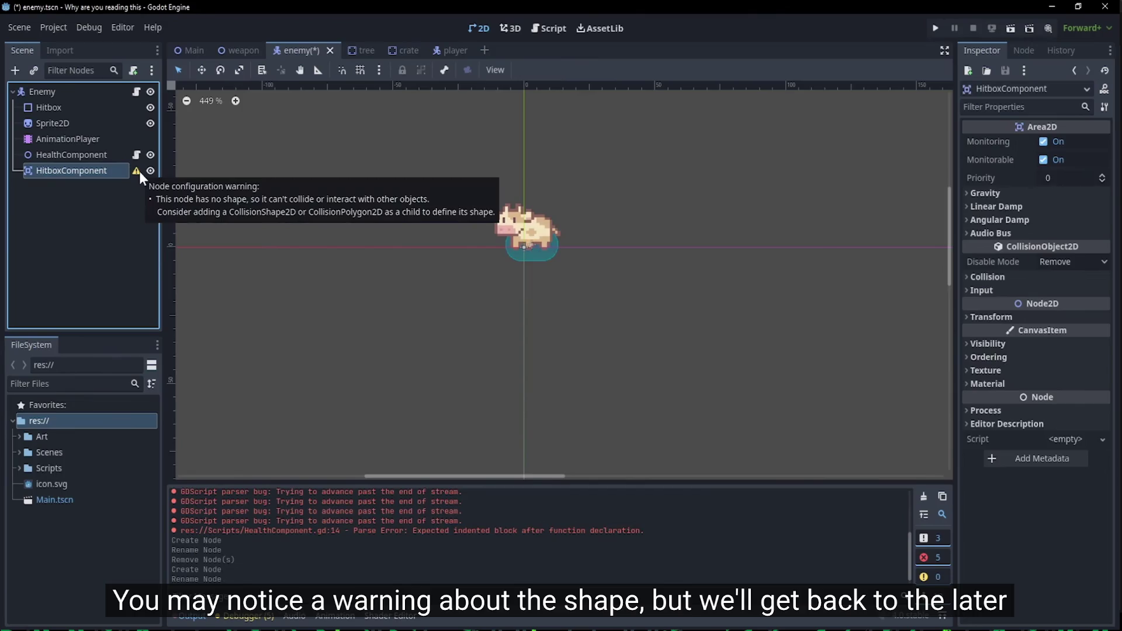
pyautogui.click(577, 422)
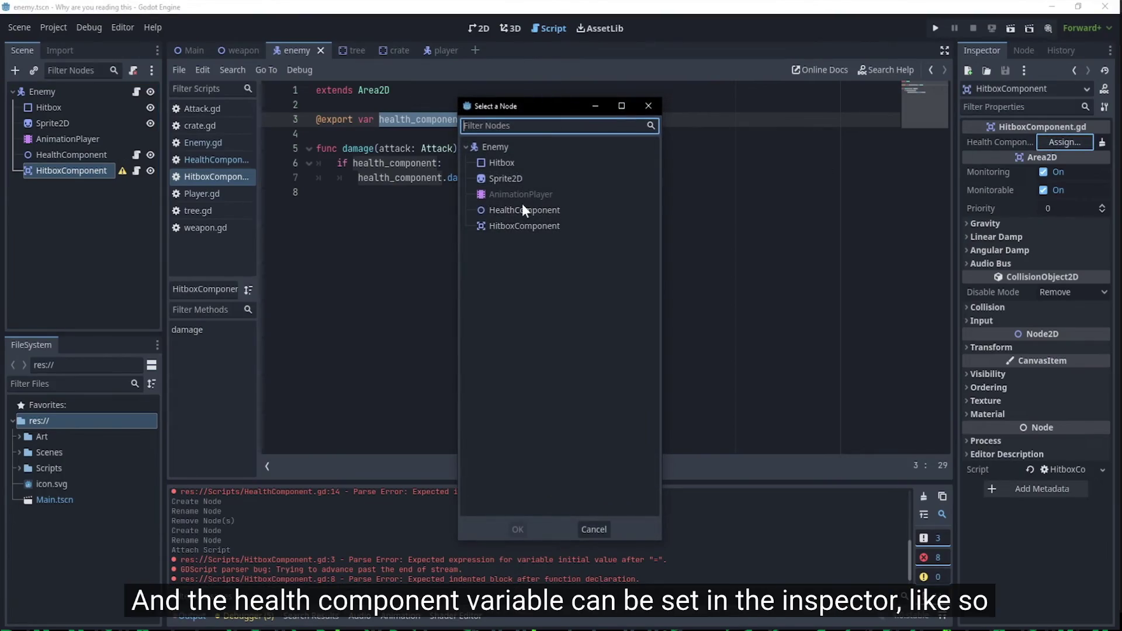
pyautogui.click(1102, 142)
pyautogui.click(1064, 142)
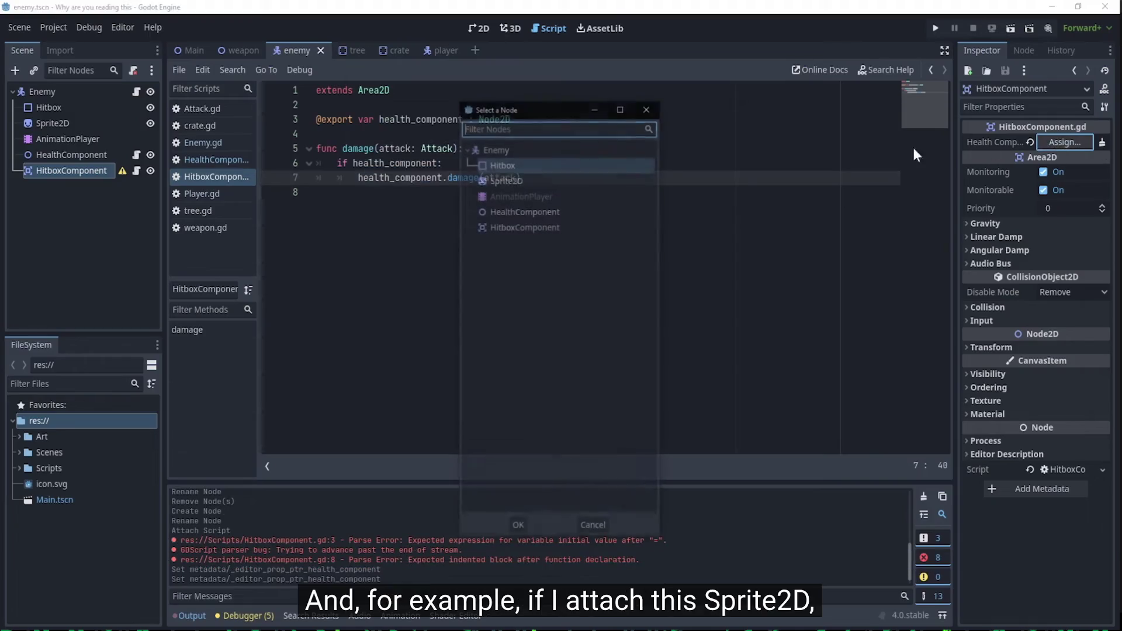
pyautogui.click(506, 178)
pyautogui.click(513, 526)
pyautogui.moveTo(520, 178); pyautogui.dragTo(316, 148)
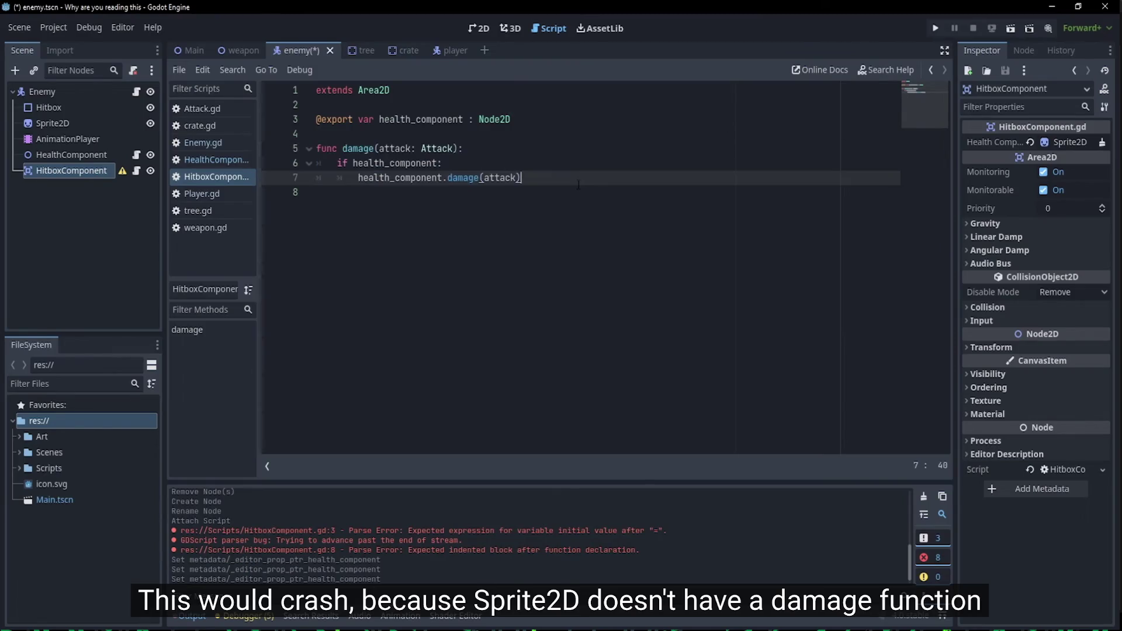
pyautogui.write('ponent')
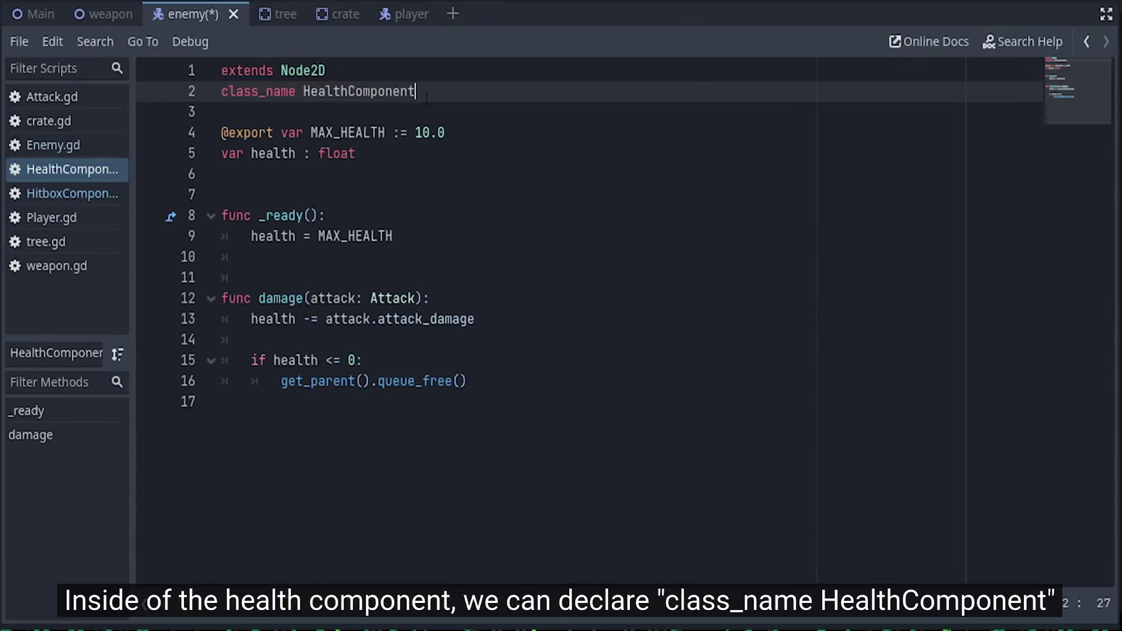
# Save, retype health_component as HealthComponent on line 3, and assign the enemy's HealthComponent node
pyautogui.hotkey('ctrl', 's')
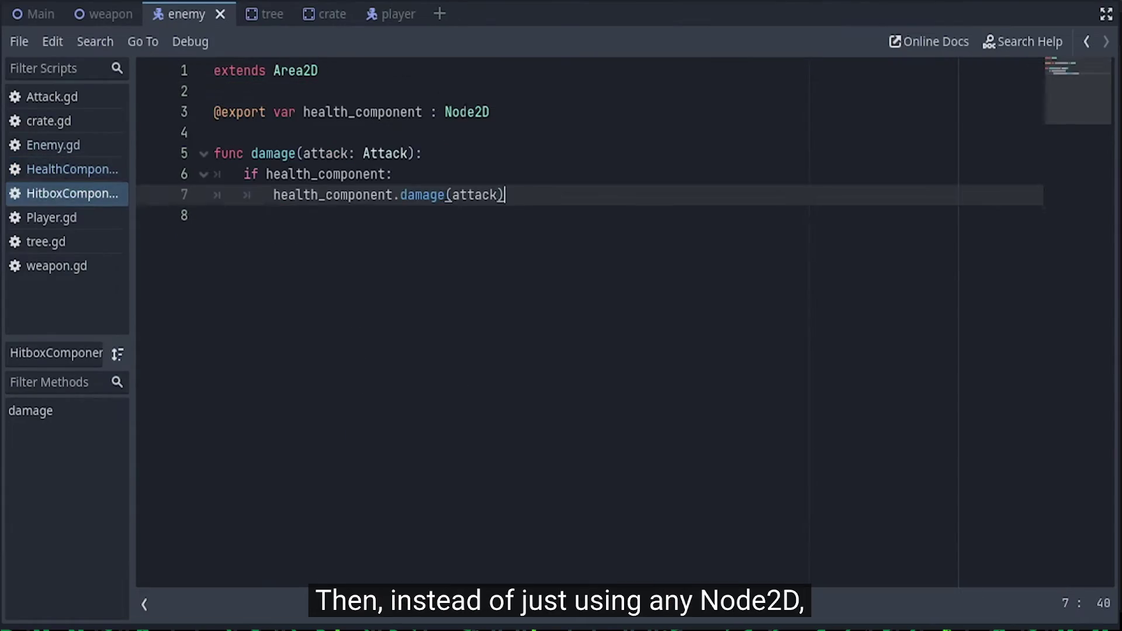
pyautogui.doubleClick(460, 113)
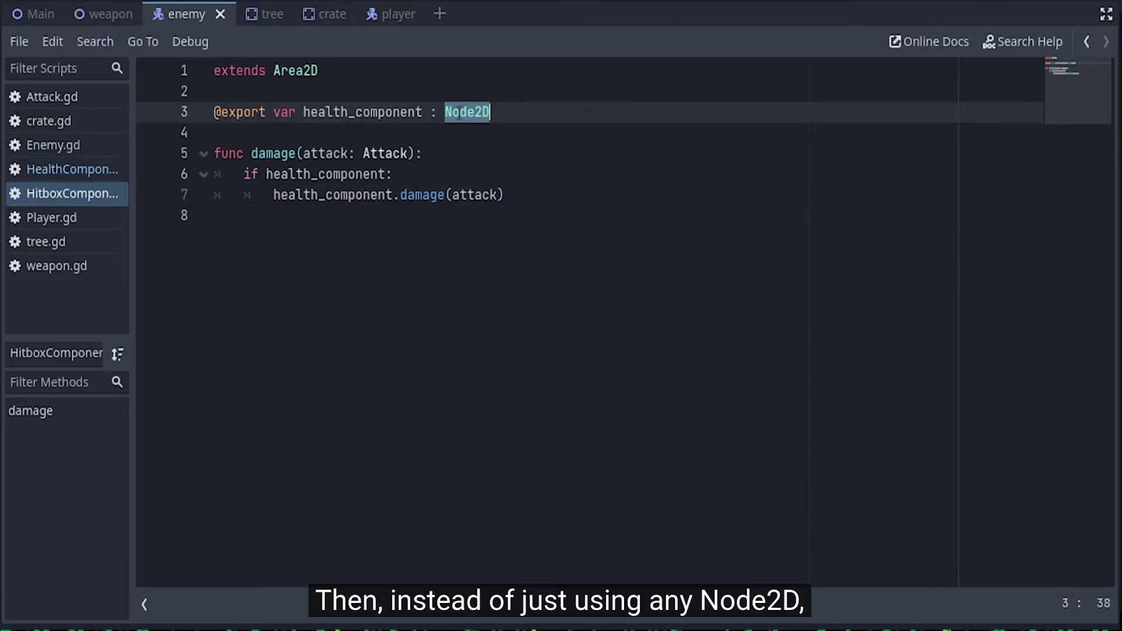
pyautogui.press('BackSpace')
pyautogui.write('HealthComponent')
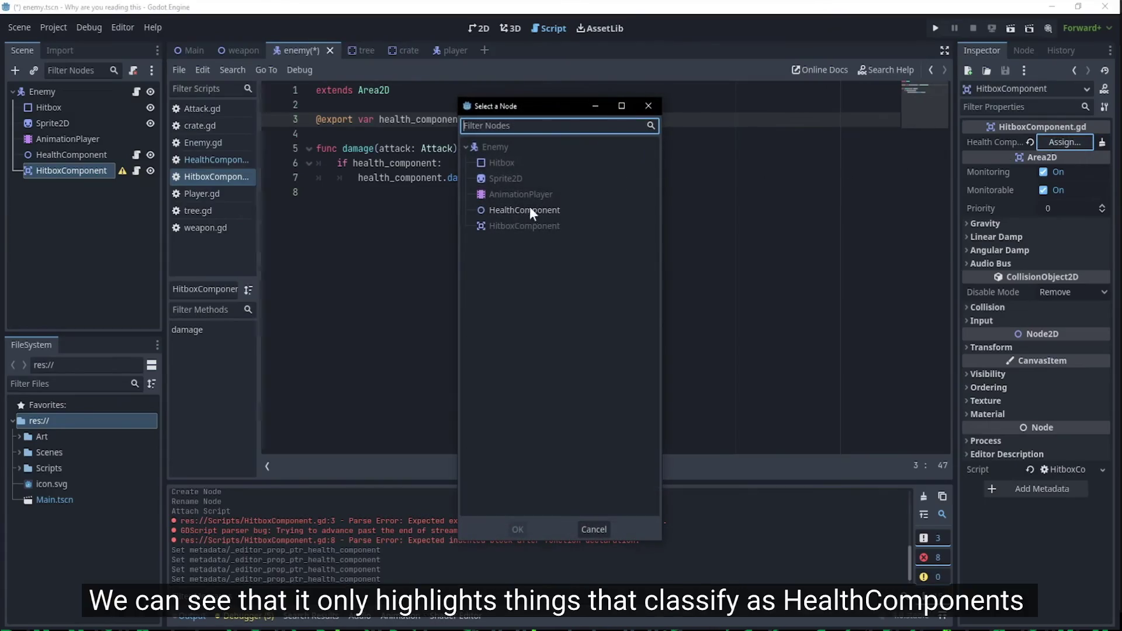
pyautogui.click(510, 178)
pyautogui.click(516, 212)
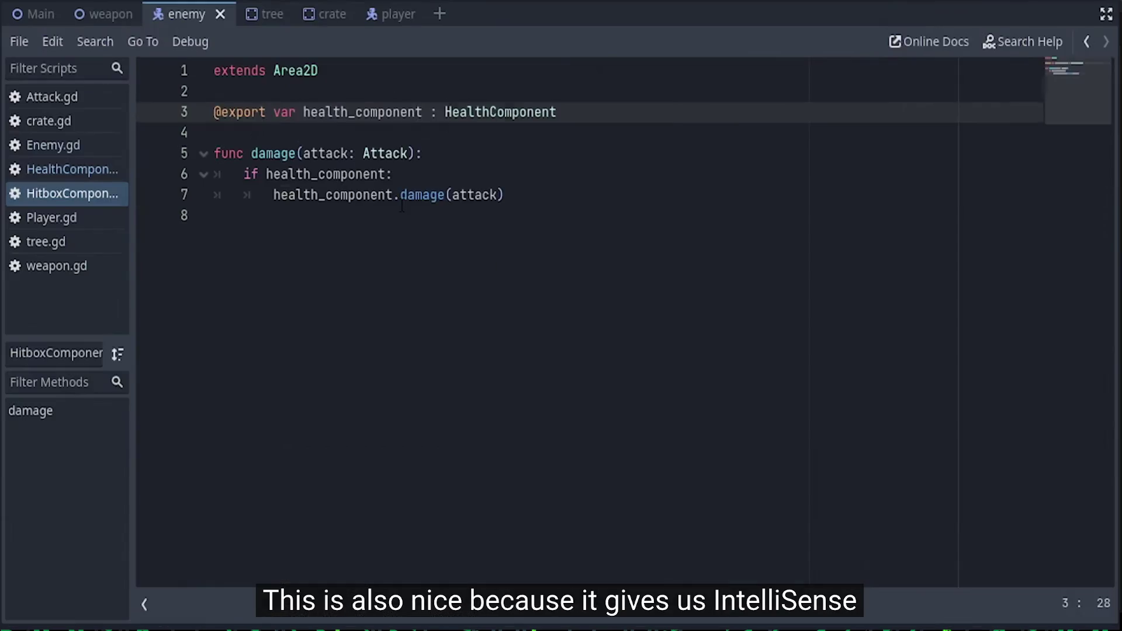
# Check the damage call's signature and jump to its declaration in HealthComponent
pyautogui.doubleClick(466, 185)
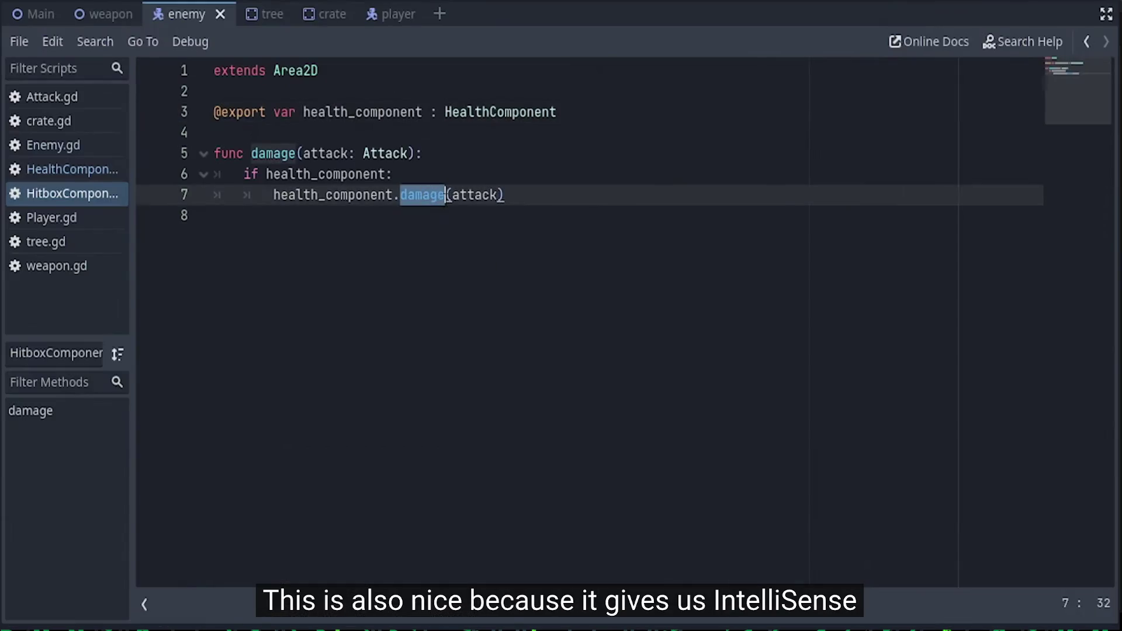
pyautogui.press('Right')
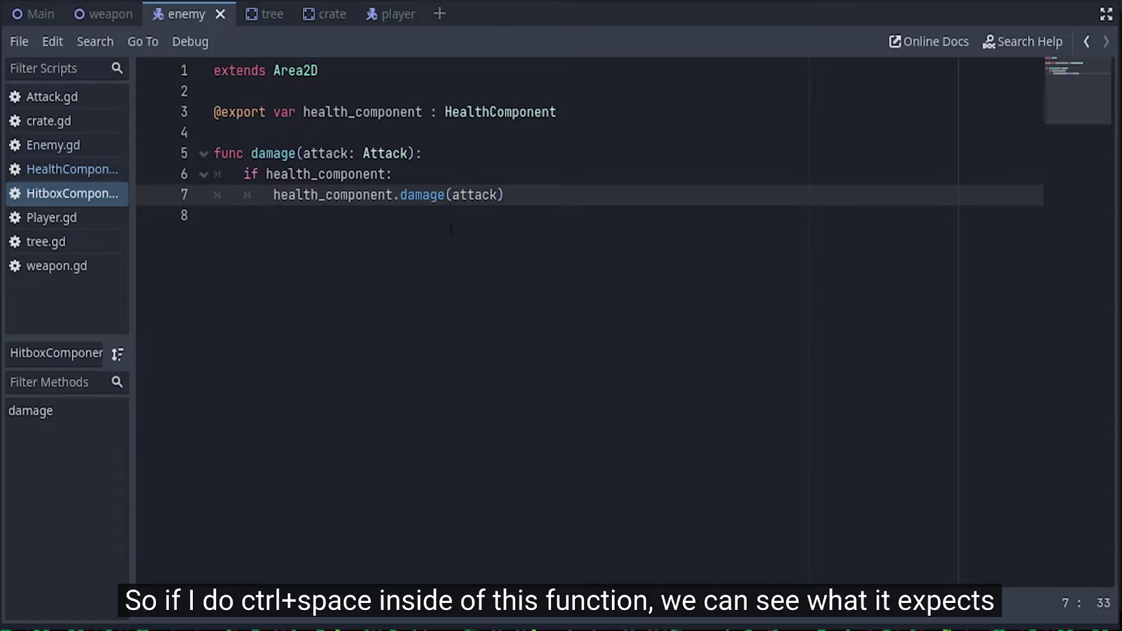
pyautogui.hotkey('ctrl', 'space')
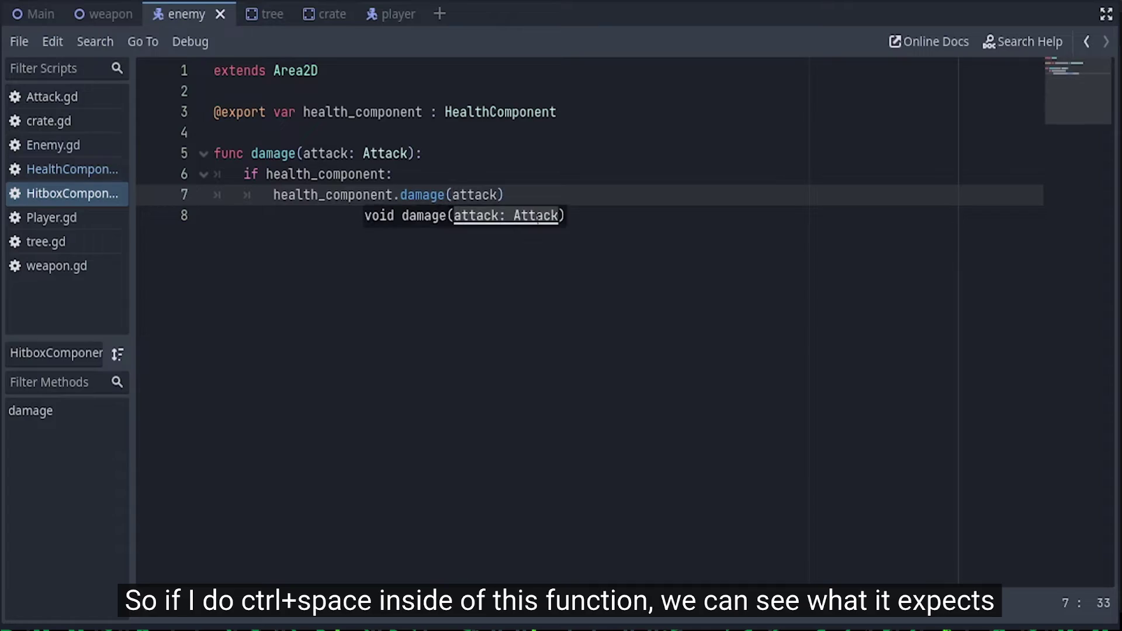
pyautogui.keyDown('ctrl'); pyautogui.click(427, 195); pyautogui.keyUp('ctrl')
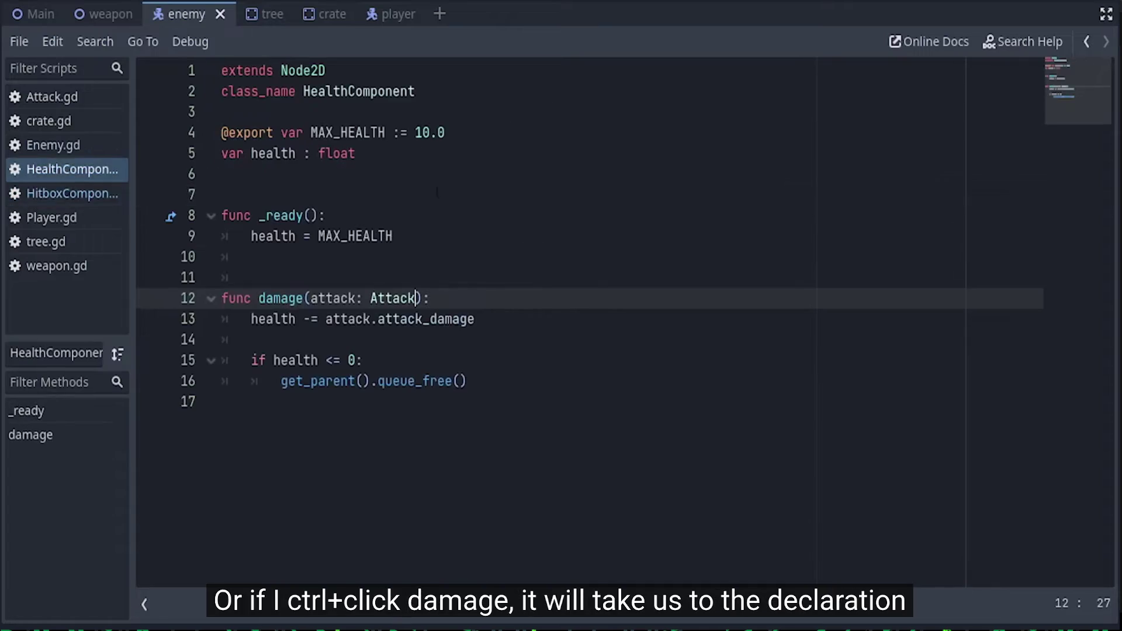
pyautogui.rightClick(90, 153)
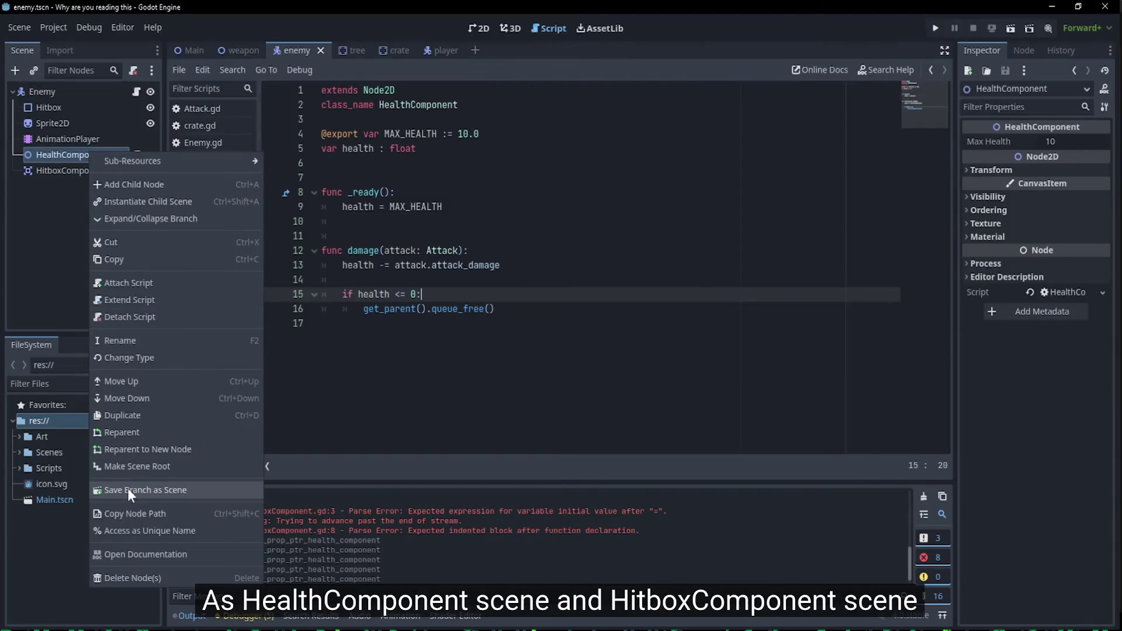
# Save HealthComponent and HitboxComponent as health_component.tscn and hitbox_component.tscn
pyautogui.click(127, 488)
pyautogui.click(450, 529)
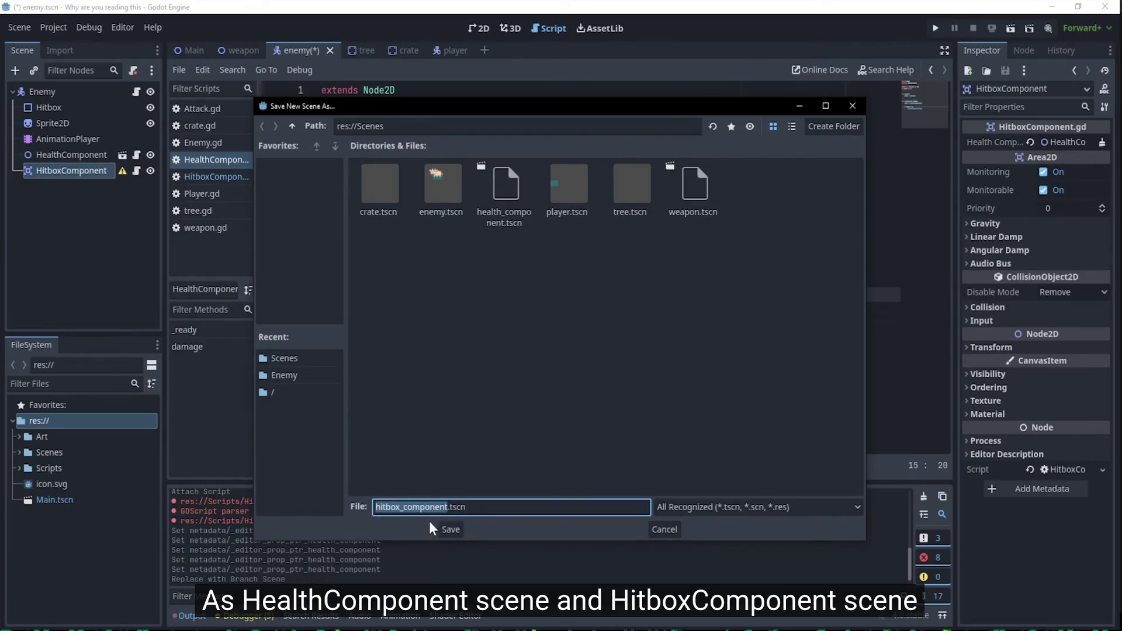
pyautogui.click(450, 528)
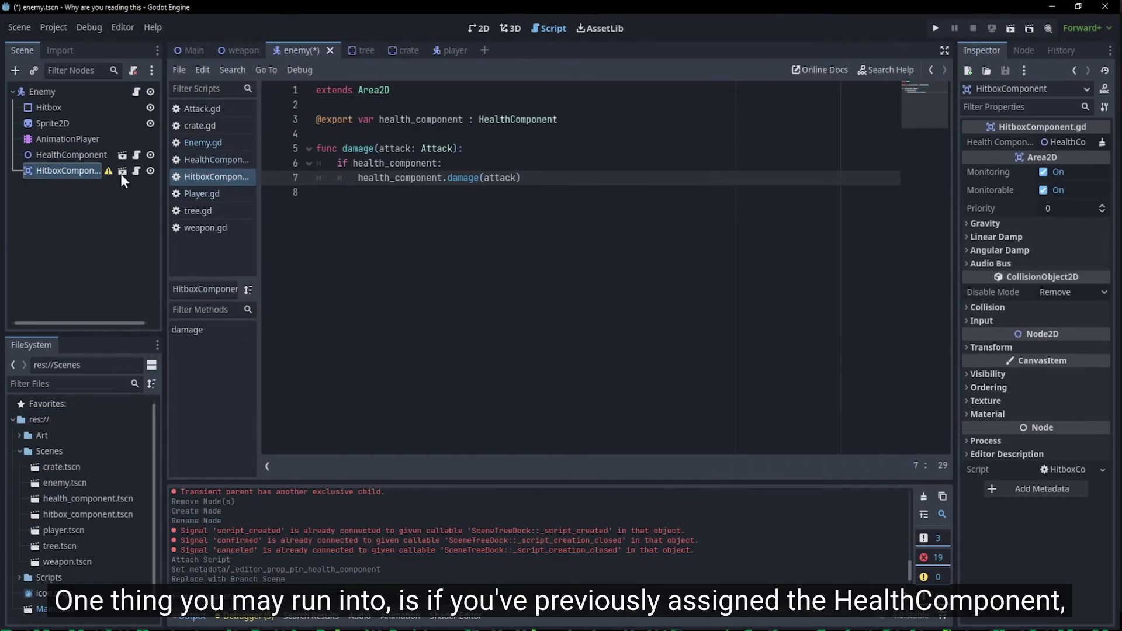
# Clear the hitbox scene's Health Component reference, then go back to the enemy scene
pyautogui.click(87, 93)
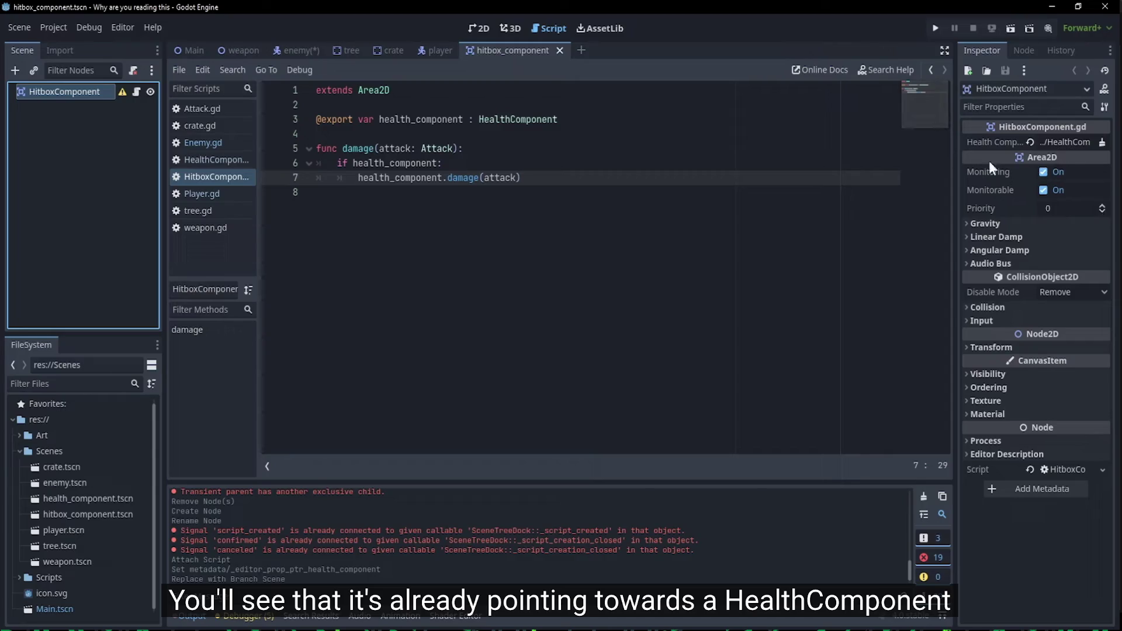
pyautogui.click(1102, 143)
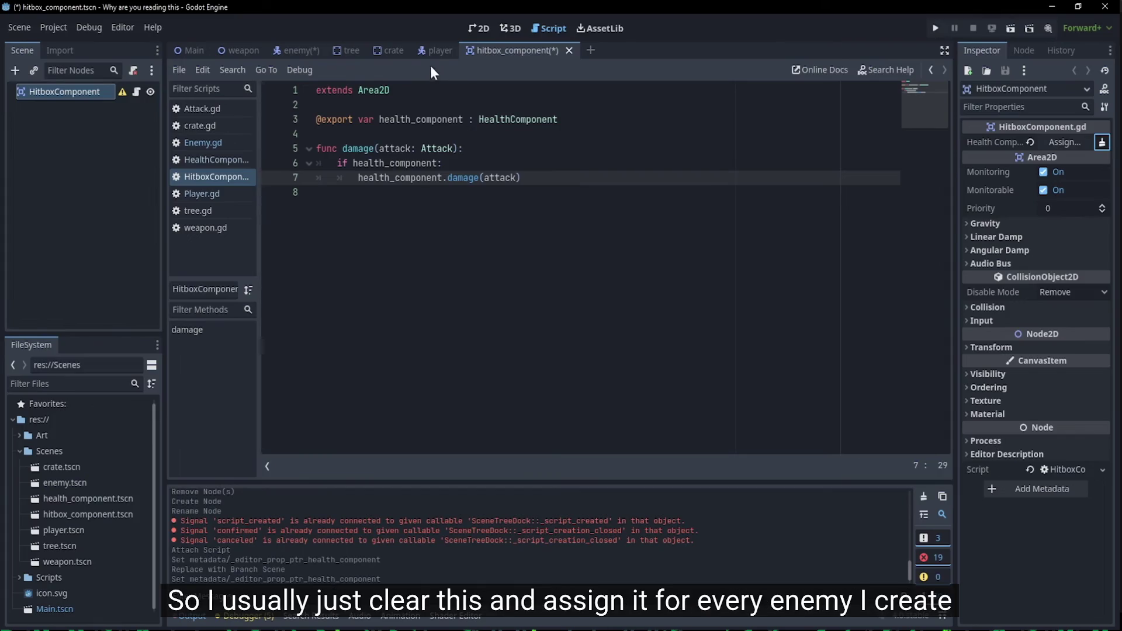
pyautogui.click(297, 50)
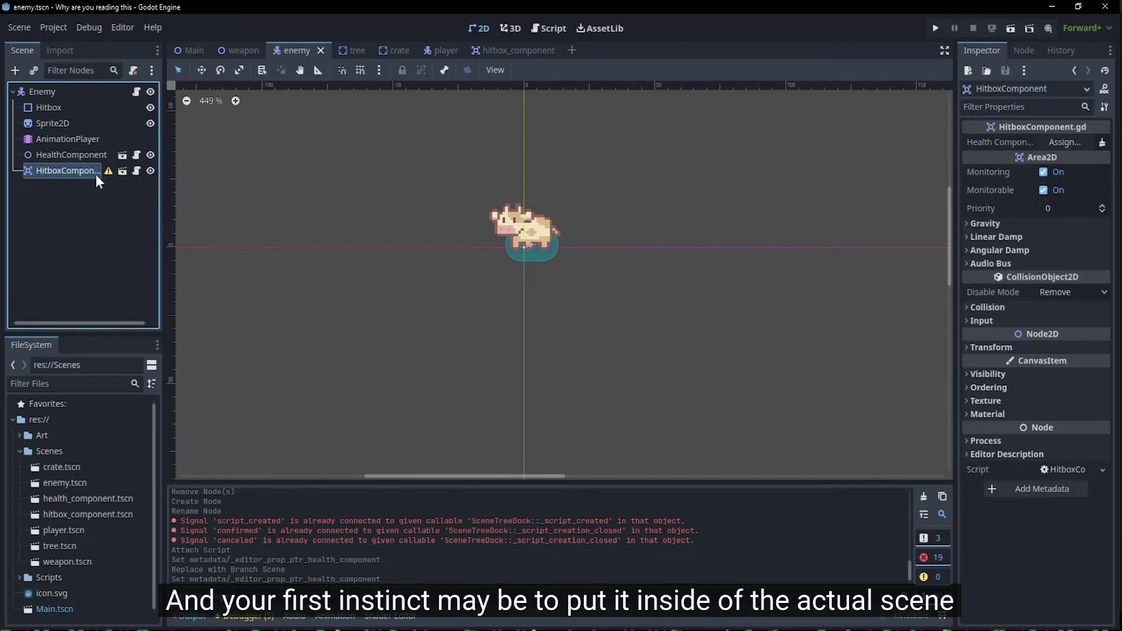
# Add a CollisionShape2D with a new RectangleShape2D under the enemy's HitboxComponent
pyautogui.click(122, 172)
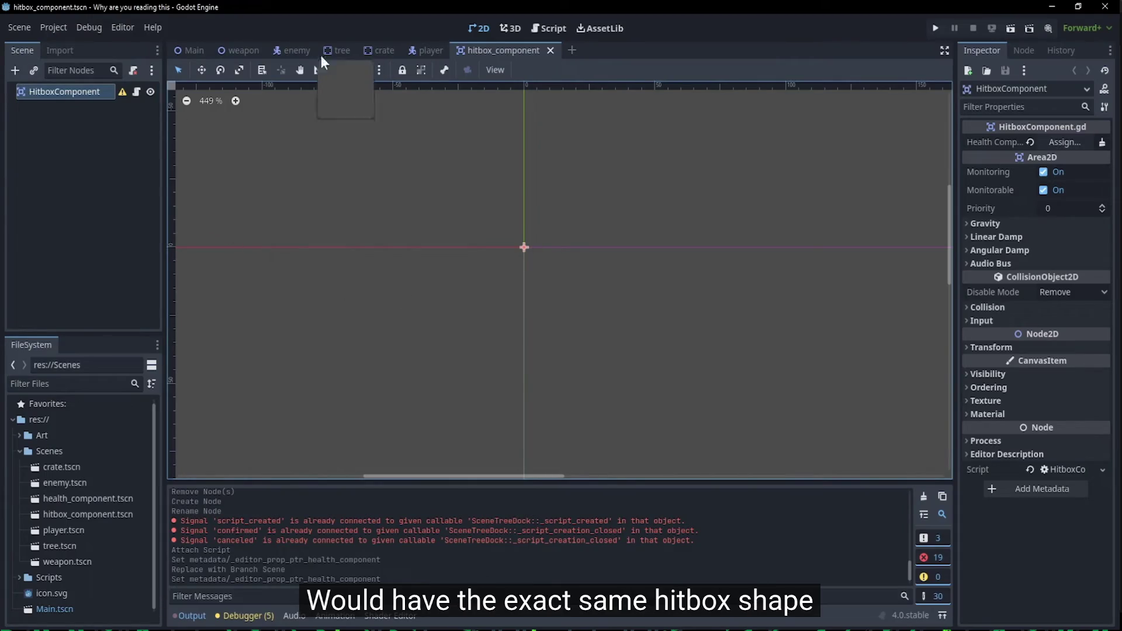
pyautogui.click(287, 51)
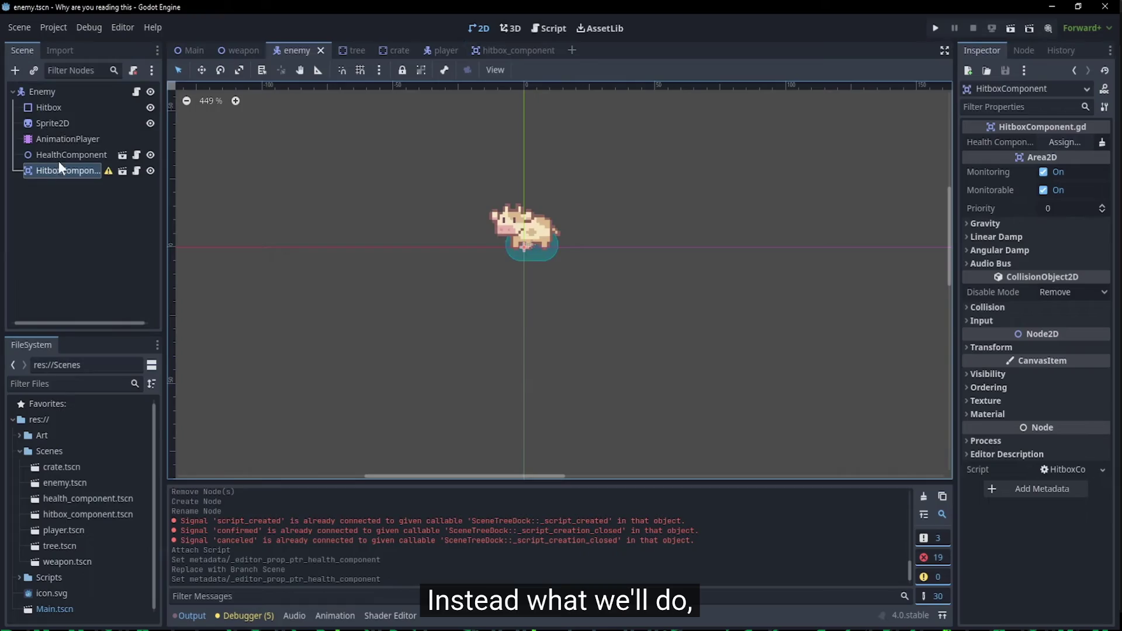
pyautogui.hotkey('ctrl', 'a')
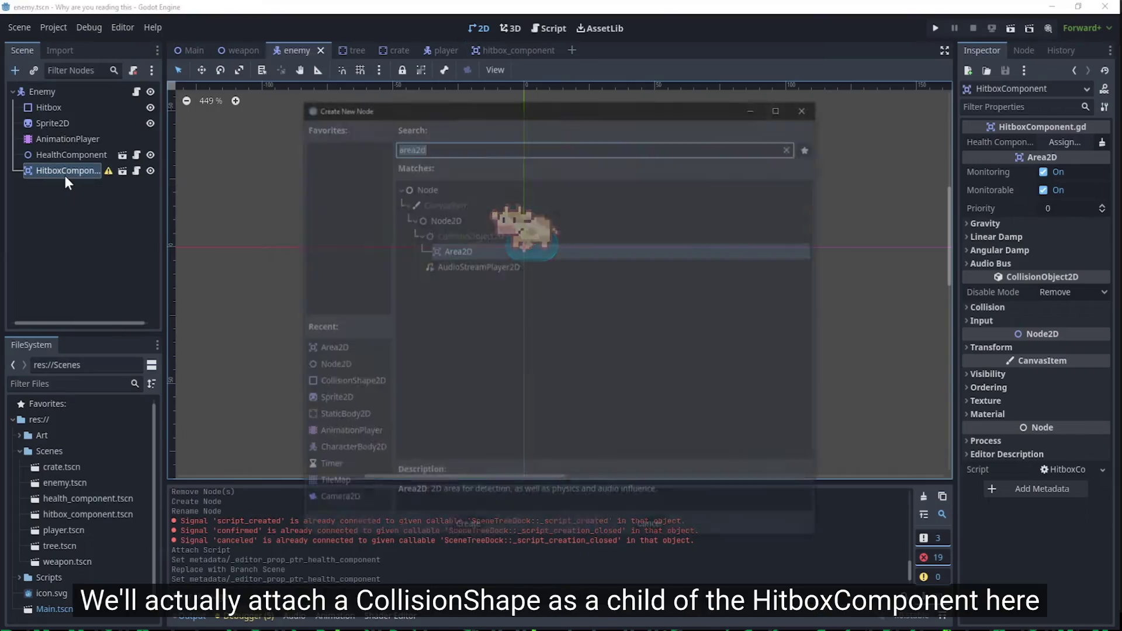
pyautogui.write('collision')
pyautogui.press('Return')
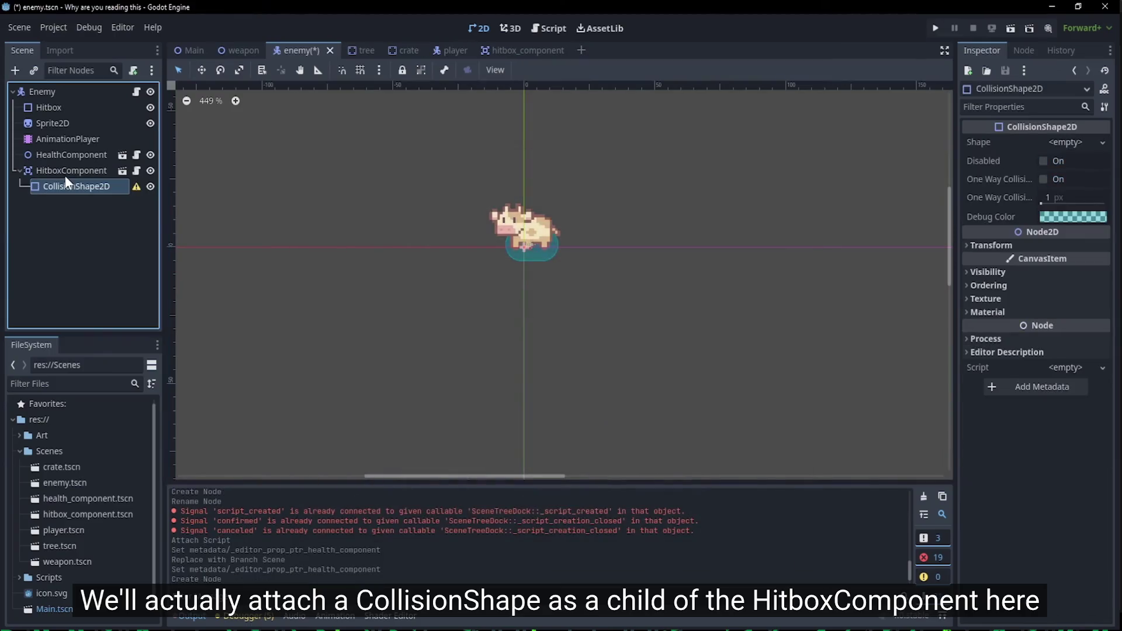
pyautogui.click(1087, 142)
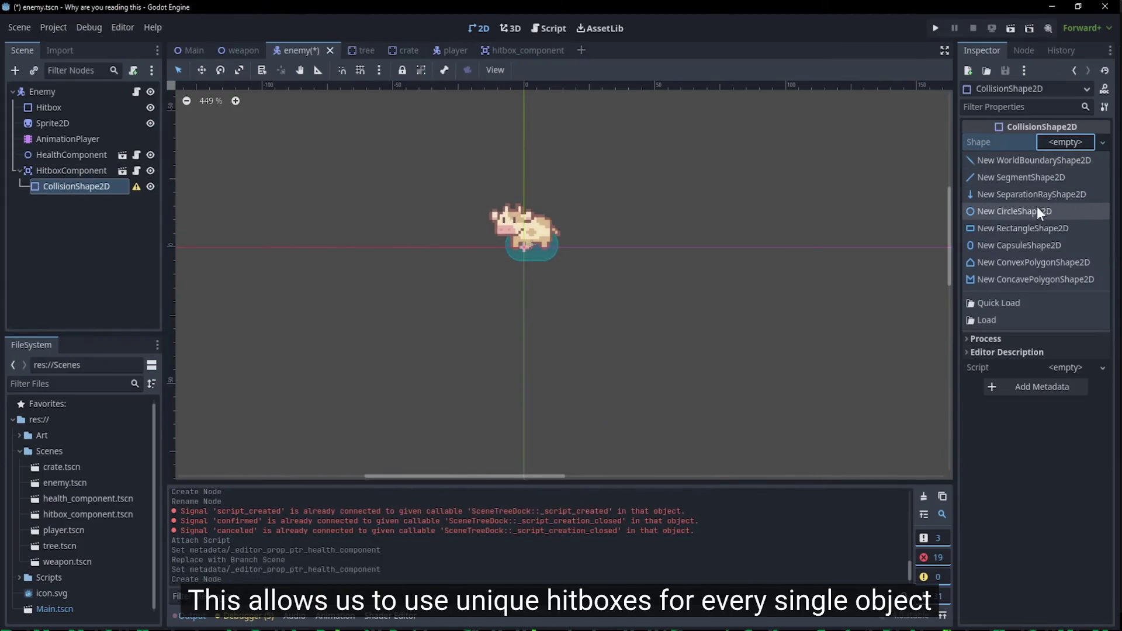
pyautogui.click(1025, 233)
# Put the hitbox on the Enemy collision layer only, removing it from Player
pyautogui.click(119, 171)
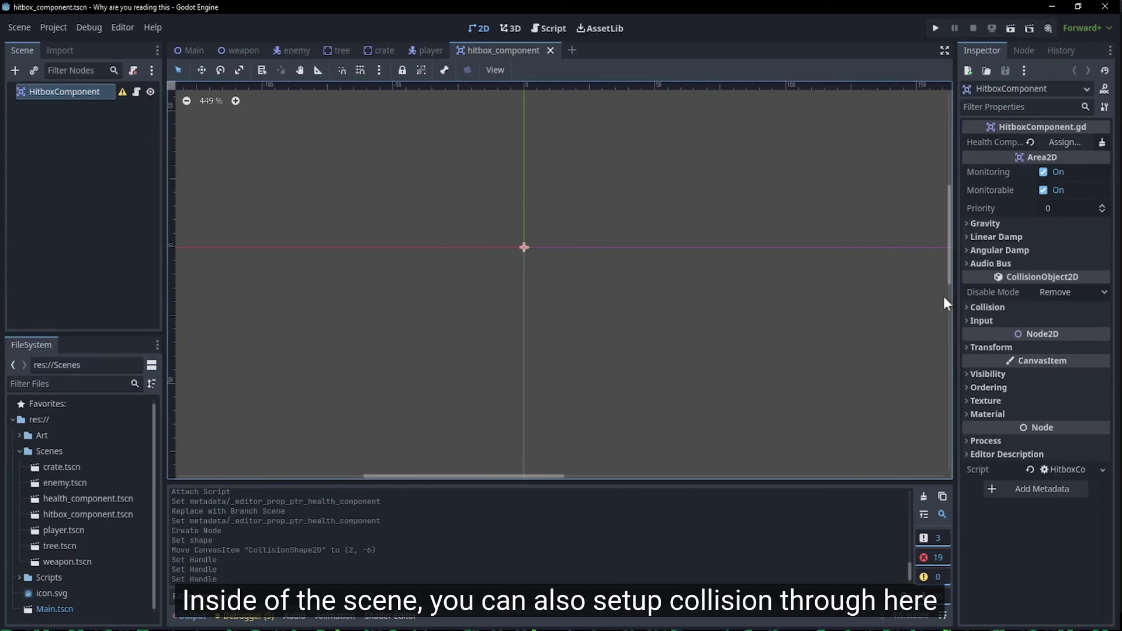
pyautogui.click(988, 307)
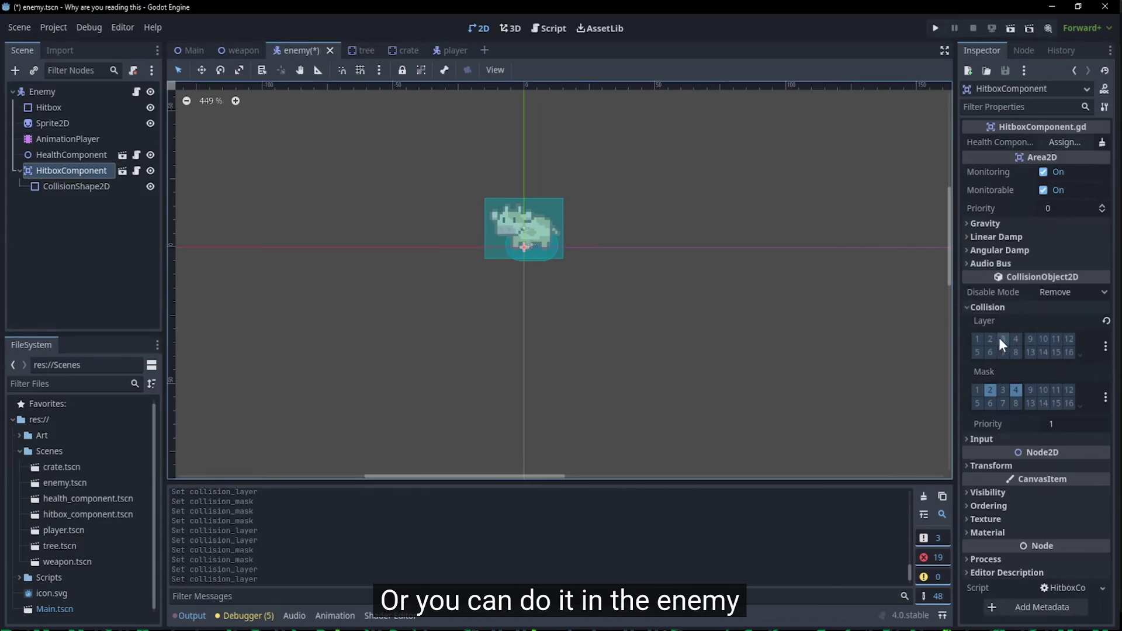
pyautogui.click(1001, 339)
pyautogui.click(978, 339)
pyautogui.click(1105, 346)
pyautogui.click(1032, 343)
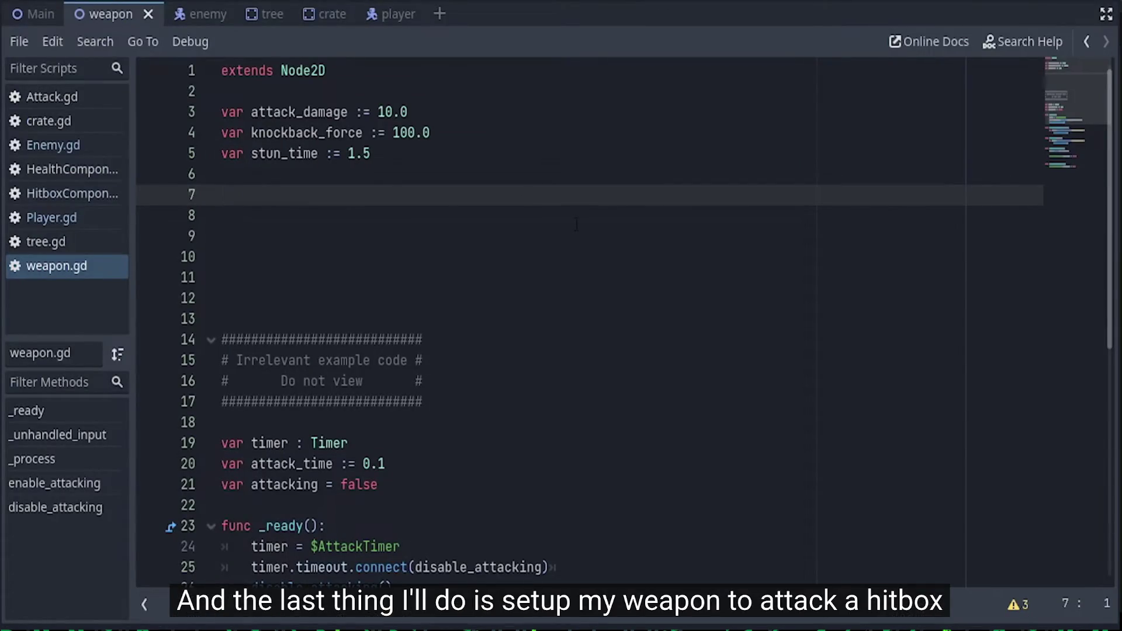
# Write weapon.gd's _on_hitbox_area_entered handler to build an Attack and damage the touched area, then save
pyautogui.hotkey('ctrl', 'z')
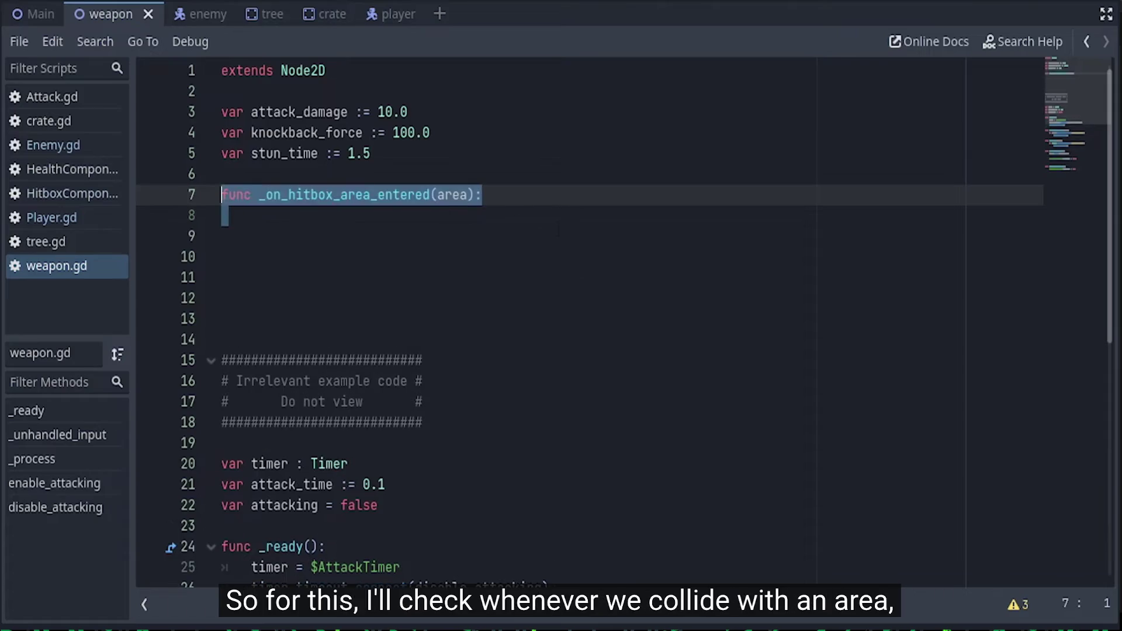
pyautogui.hotkey('ctrl', 'shift', 'z')
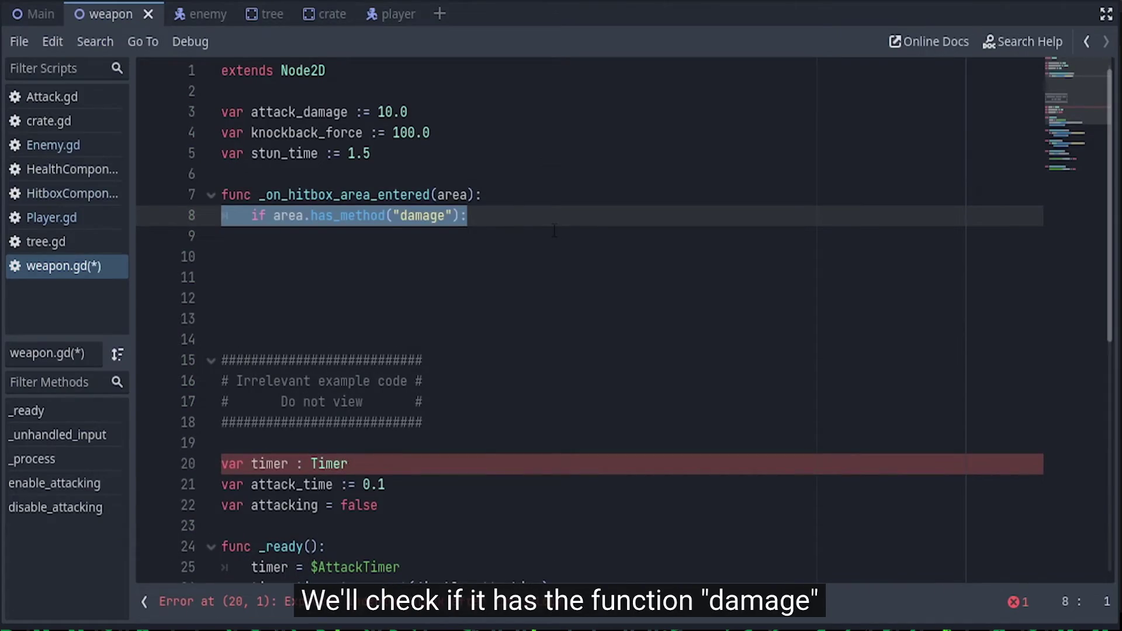
pyautogui.hotkey('ctrl', 'shift', 'z')
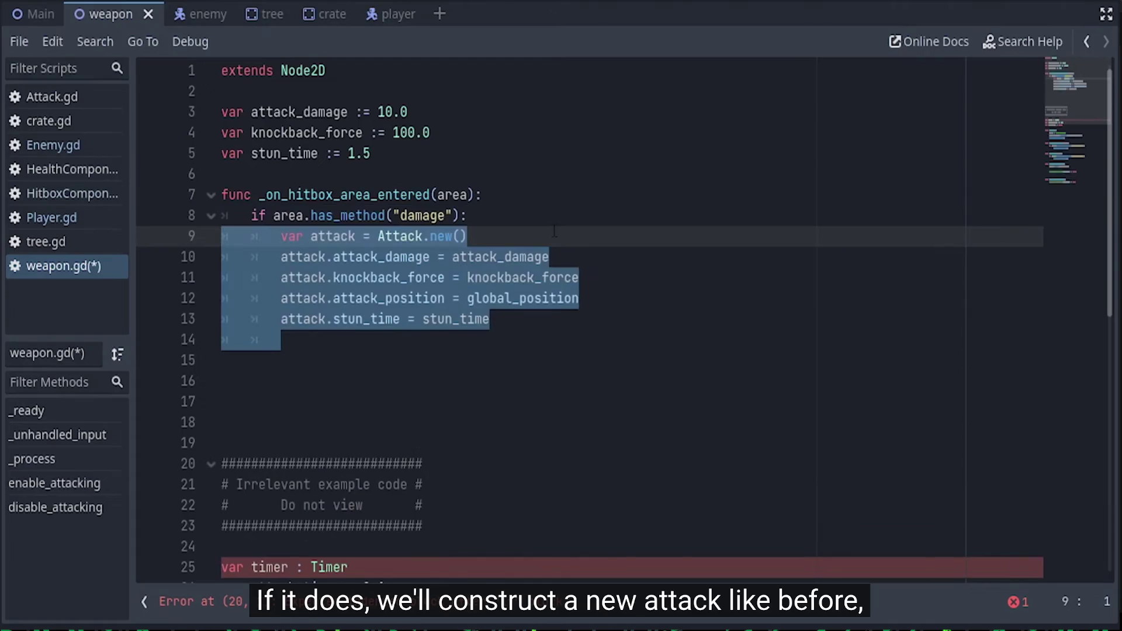
pyautogui.hotkey('ctrl', 'shift', 'z')
pyautogui.hotkey('ctrl', 's')
pyautogui.press('End')
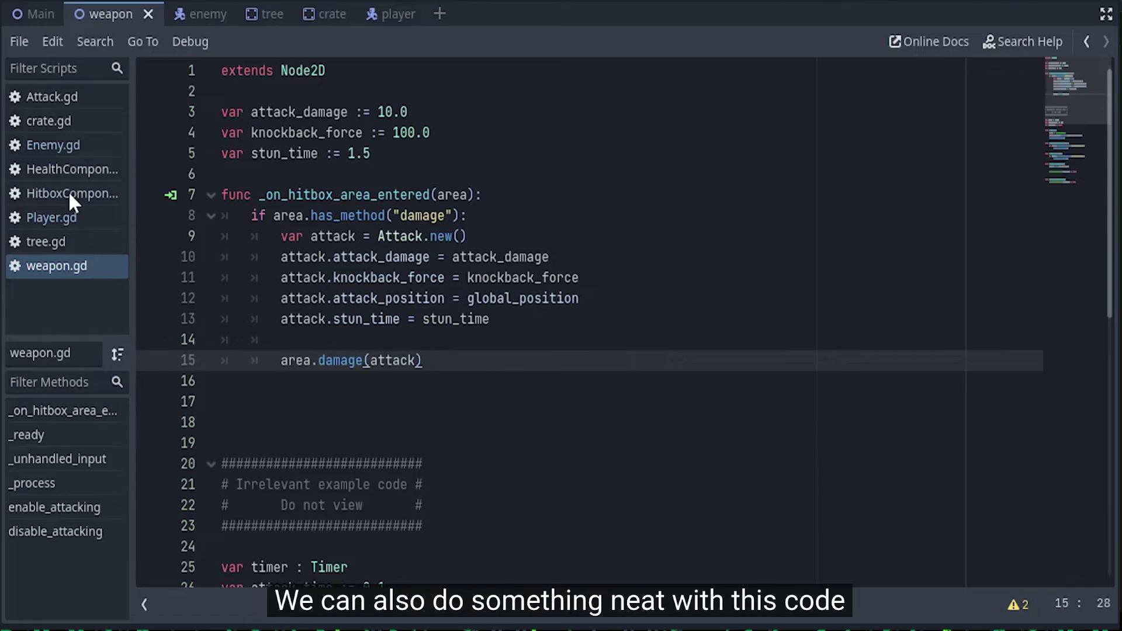
# Add class_name HitboxComponent to HitboxComponent.gd and save
pyautogui.click(68, 191)
pyautogui.click(329, 90)
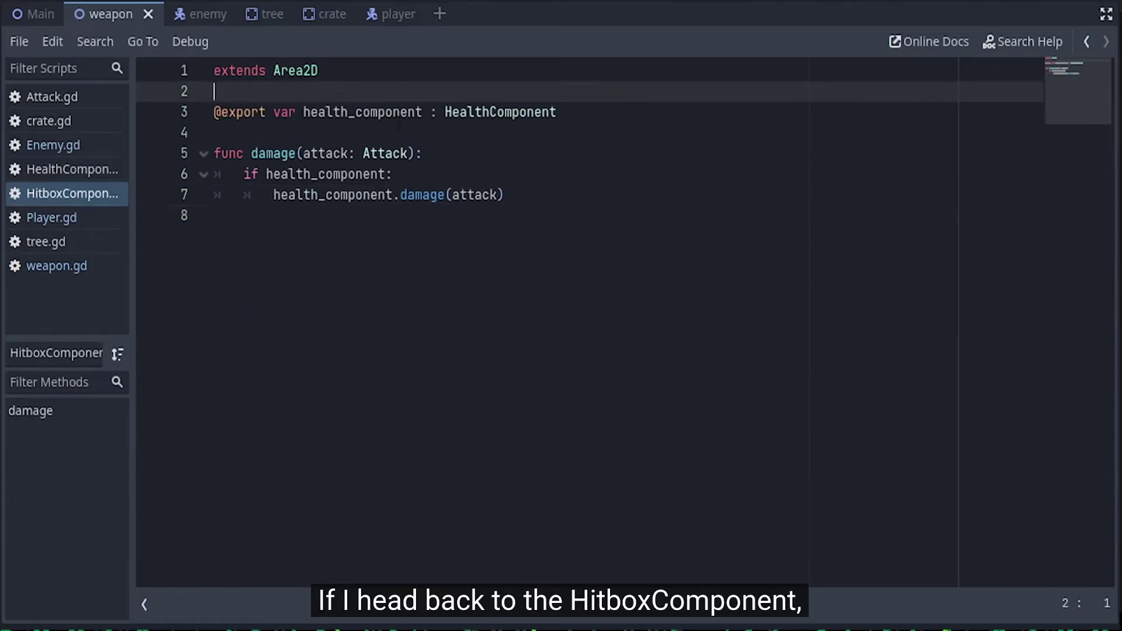
pyautogui.write('class_name HitboxComponent')
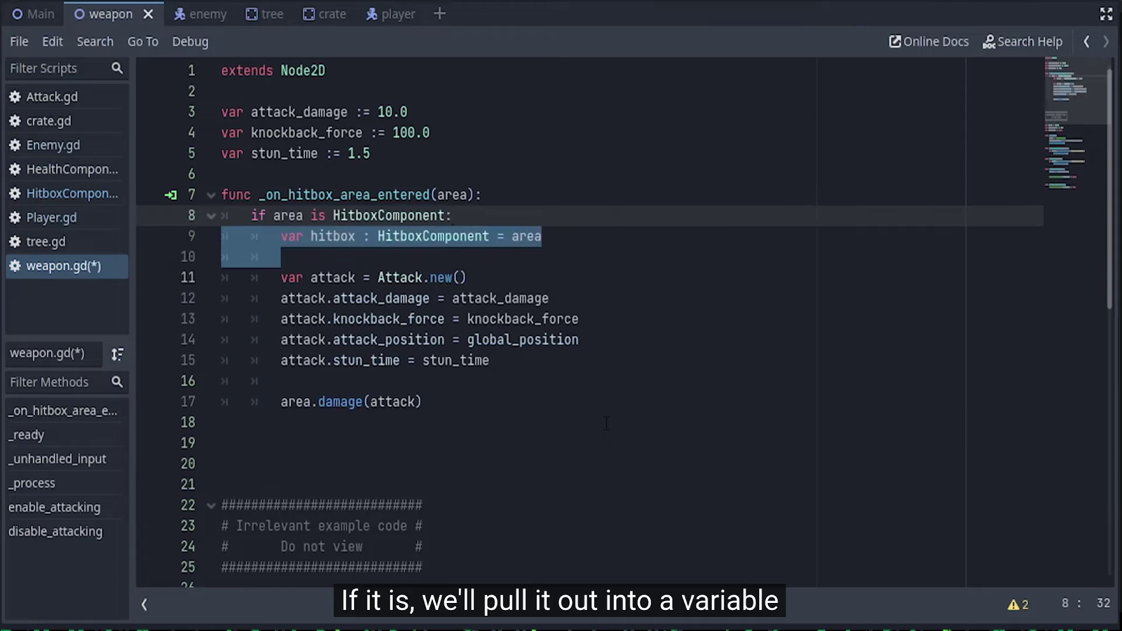
pyautogui.hotkey('ctrl', 's')
pyautogui.press('End')
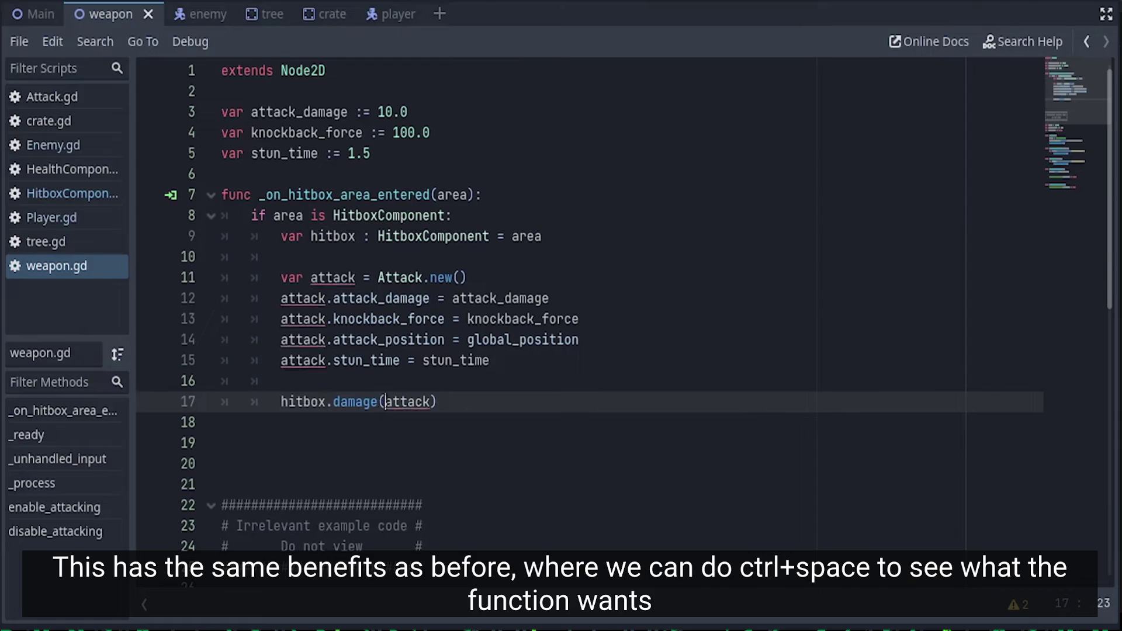
pyautogui.click(517, 415)
pyautogui.click(517, 415)
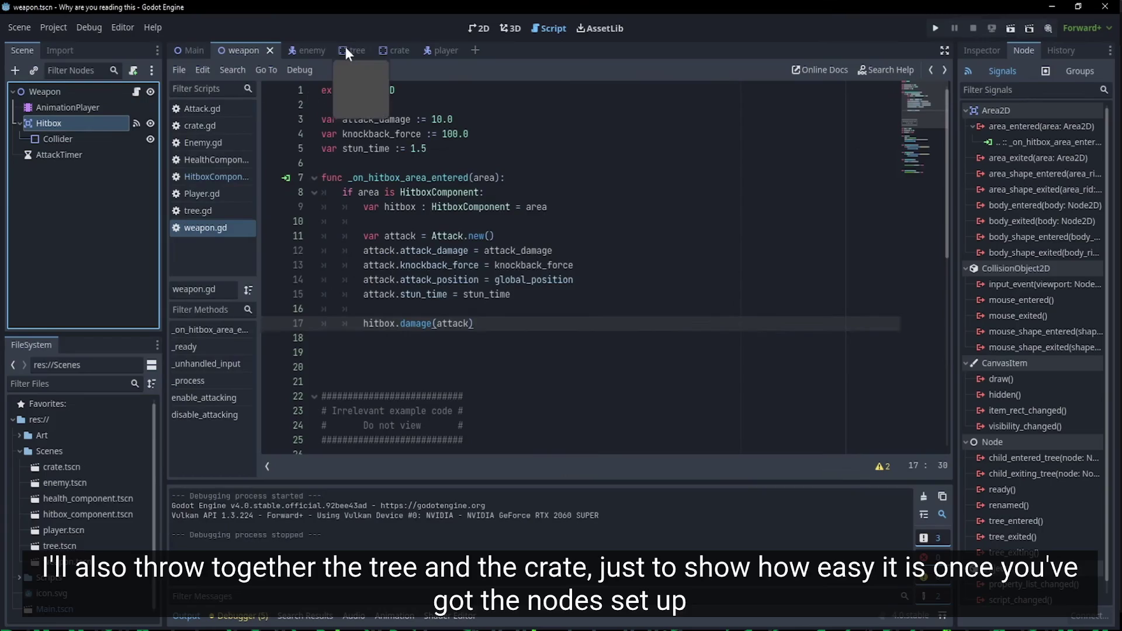
# Open the tree scene, add a HealthComponent instance and set its Max Health to 30
pyautogui.click(349, 48)
pyautogui.click(479, 28)
pyautogui.hscroll(3, 246, 181)
pyautogui.scroll(-3, 376, 250)
pyautogui.moveTo(72, 505)
pyautogui.mouseDown()
pyautogui.moveTo(96, 165)
pyautogui.moveTo(75, 89)
pyautogui.mouseUp()
pyautogui.click(64, 140)
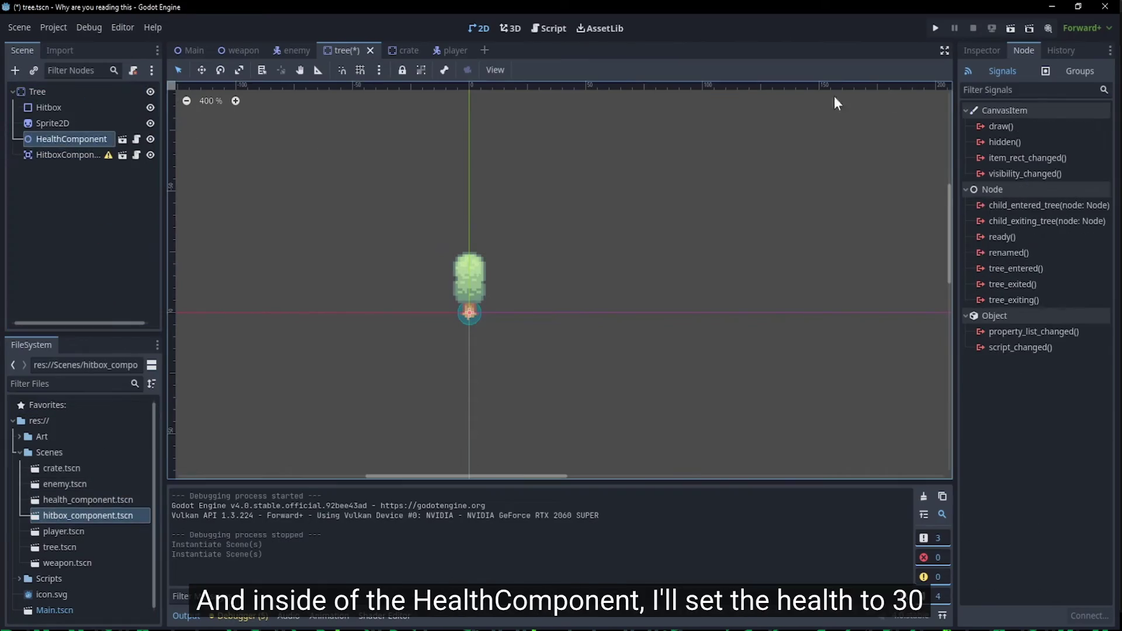
pyautogui.click(982, 50)
pyautogui.click(1052, 142)
pyautogui.write('30')
pyautogui.press('Return')
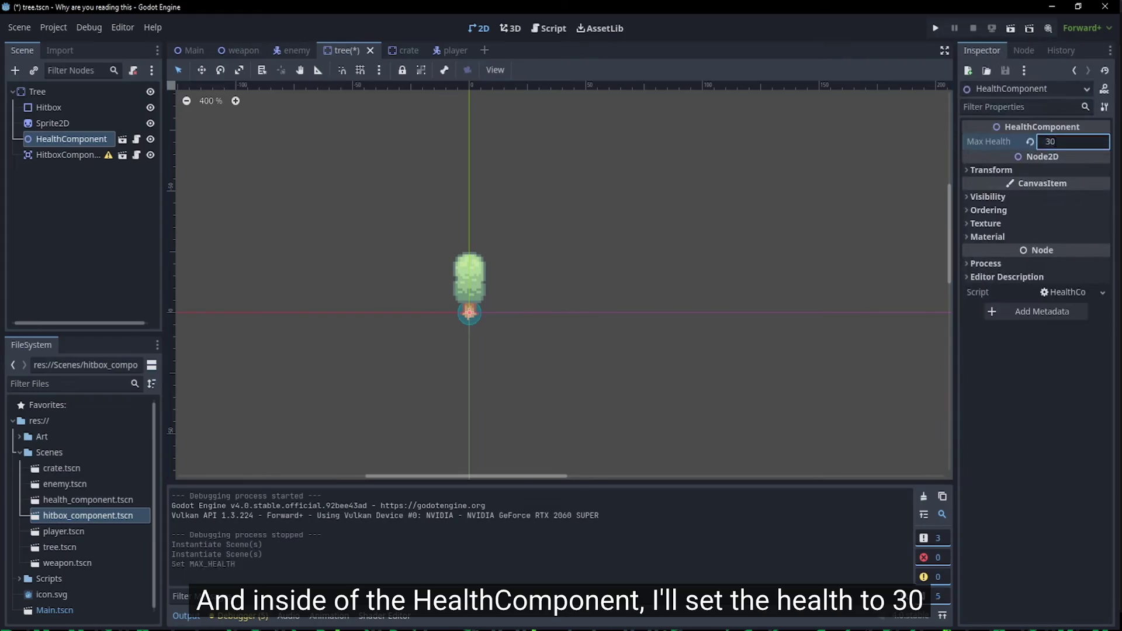
# Link the tree's hitbox to its HealthComponent, add a capsule CollisionShape2D over the sprite, and save
pyautogui.click(78, 153)
pyautogui.moveTo(77, 141)
pyautogui.mouseDown()
pyautogui.moveTo(1099, 163)
pyautogui.moveTo(1064, 143)
pyautogui.mouseUp()
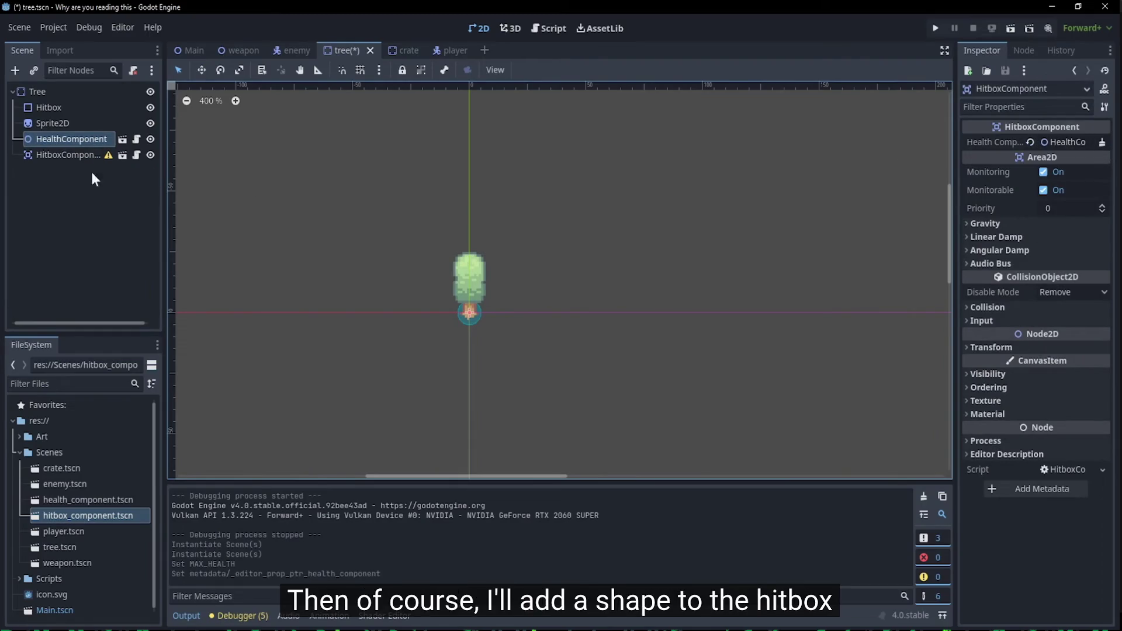
pyautogui.click(62, 154)
pyautogui.hotkey('ctrl', 'a')
pyautogui.press('Return')
pyautogui.click(1069, 142)
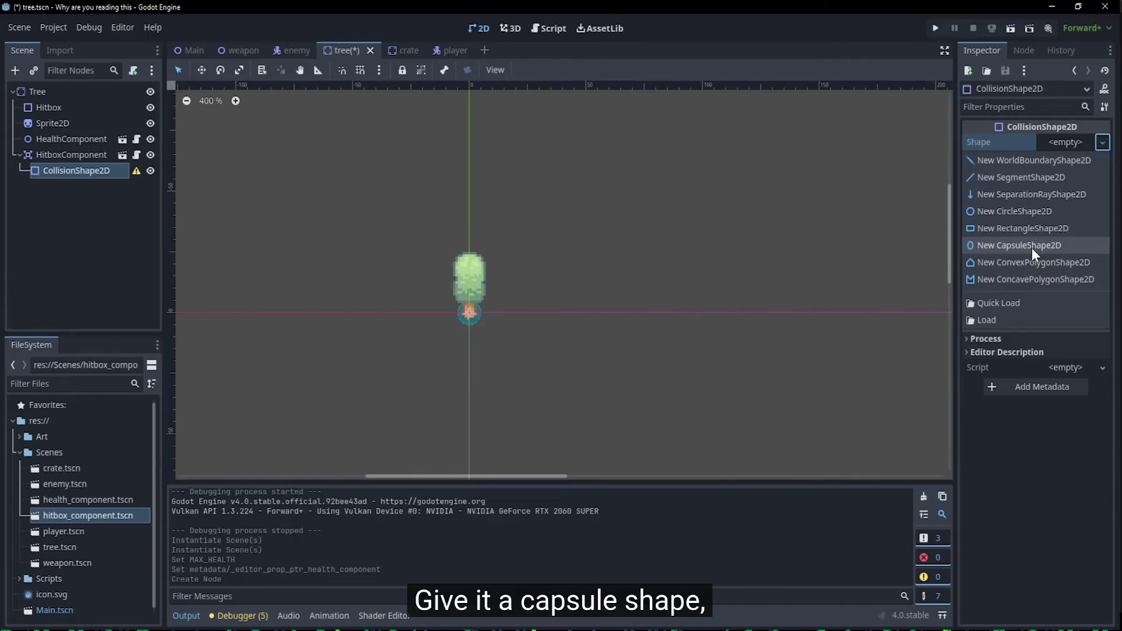
pyautogui.click(1028, 246)
pyautogui.scroll(2, 476, 292)
pyautogui.moveTo(504, 320); pyautogui.dragTo(501, 284)
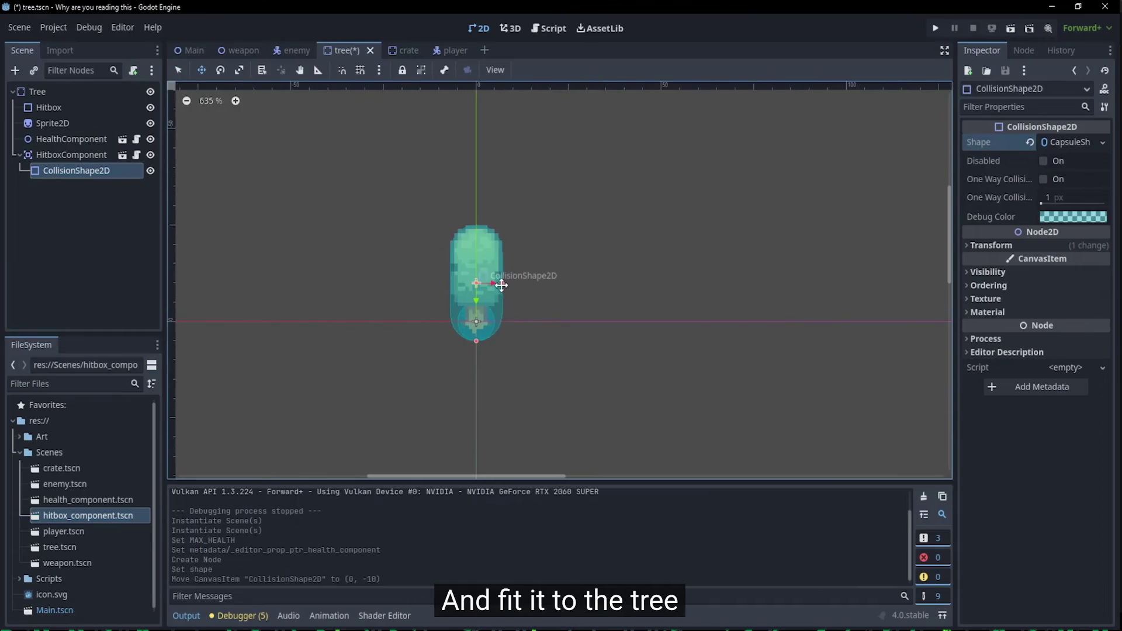
pyautogui.hotkey('ctrl', 's')
# Give the crate linked HealthComponent and HitboxComponent instances with Max Health 20, then run the game
pyautogui.doubleClick(62, 468)
pyautogui.moveTo(65, 500)
pyautogui.mouseDown()
pyautogui.moveTo(83, 357)
pyautogui.moveTo(62, 92)
pyautogui.mouseUp()
pyautogui.moveTo(62, 510); pyautogui.dragTo(61, 87)
pyautogui.moveTo(67, 138)
pyautogui.mouseDown()
pyautogui.moveTo(952, 150)
pyautogui.moveTo(1051, 139)
pyautogui.mouseUp()
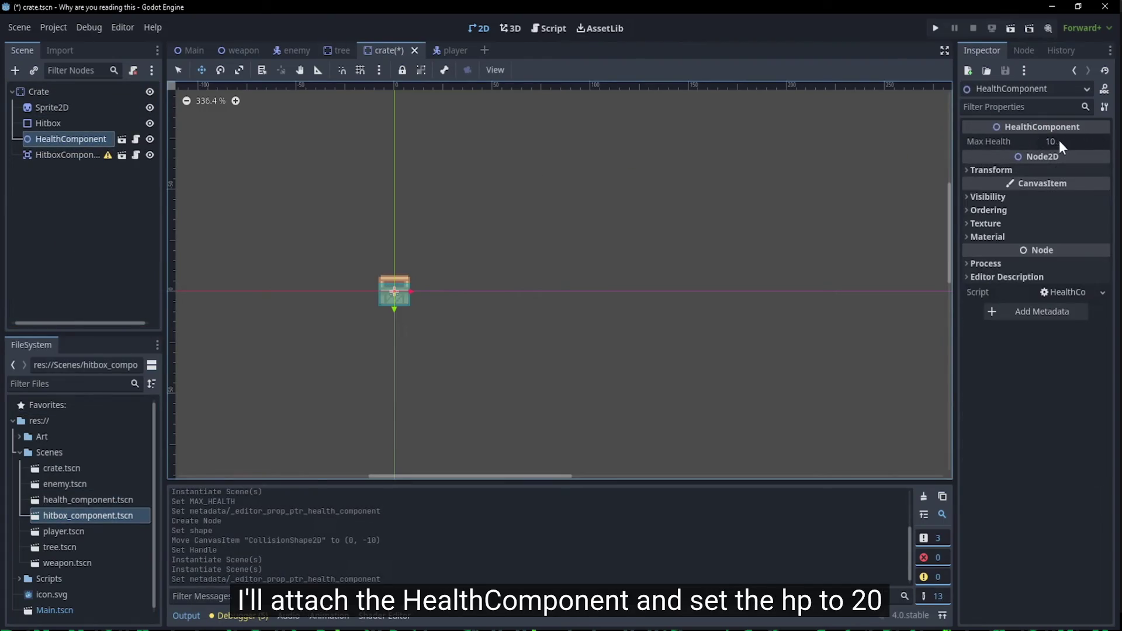
pyautogui.click(1058, 140)
pyautogui.write('20')
pyautogui.press('Return')
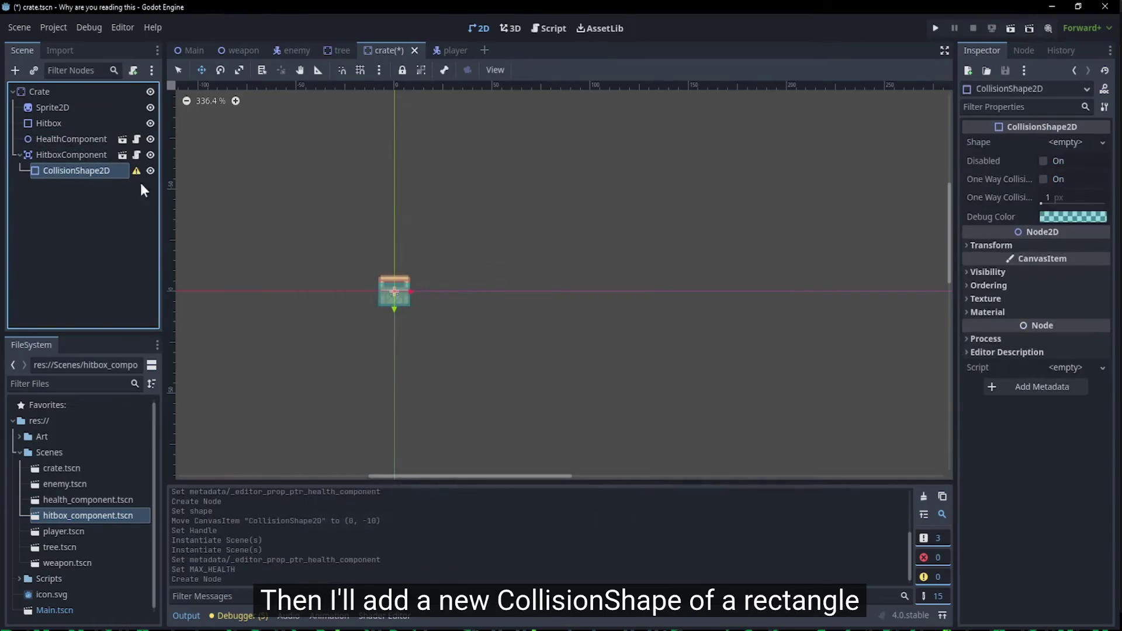
pyautogui.press('F5')
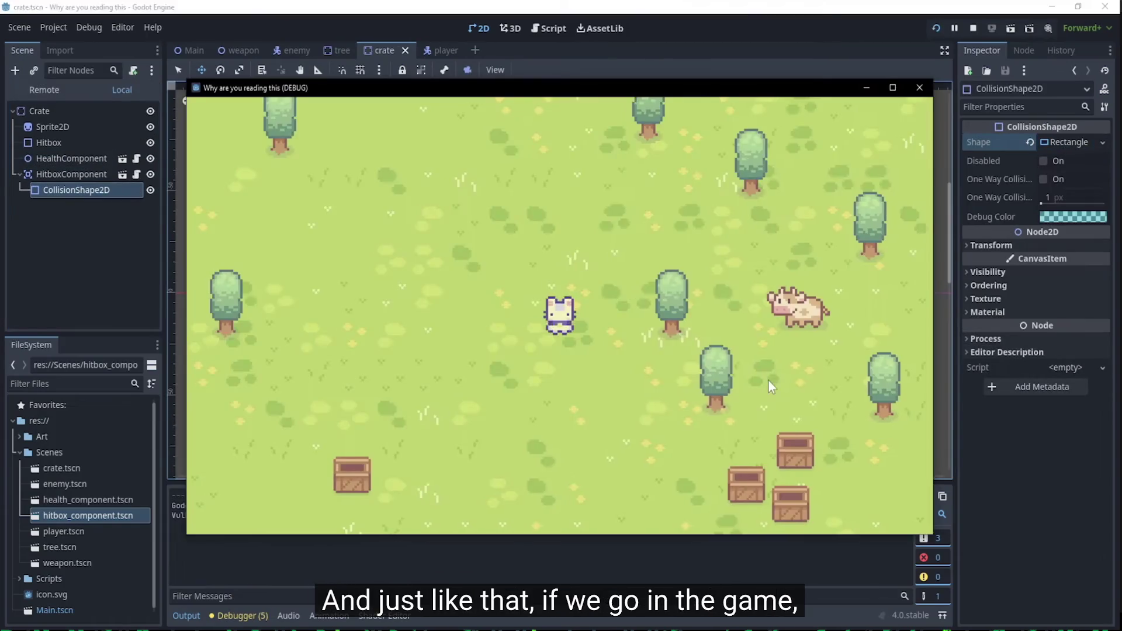
pyautogui.press('space')
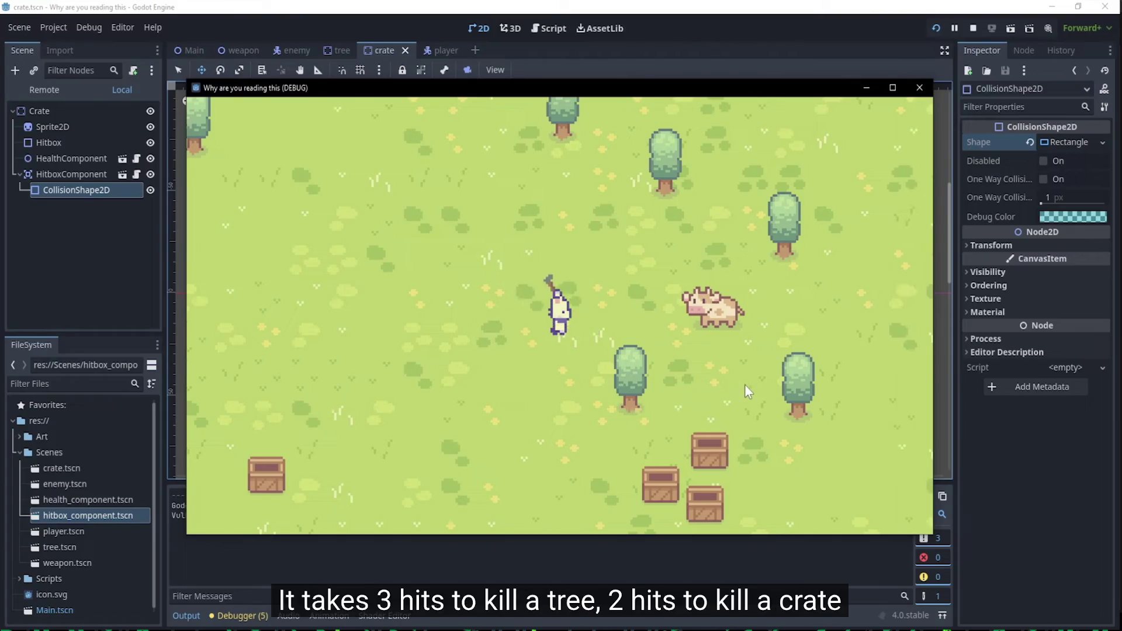
# Walk the player around the field with WASD, swinging at the crate, then pause the tutorial video
pyautogui.press('a')
pyautogui.press('s')
pyautogui.press('space')
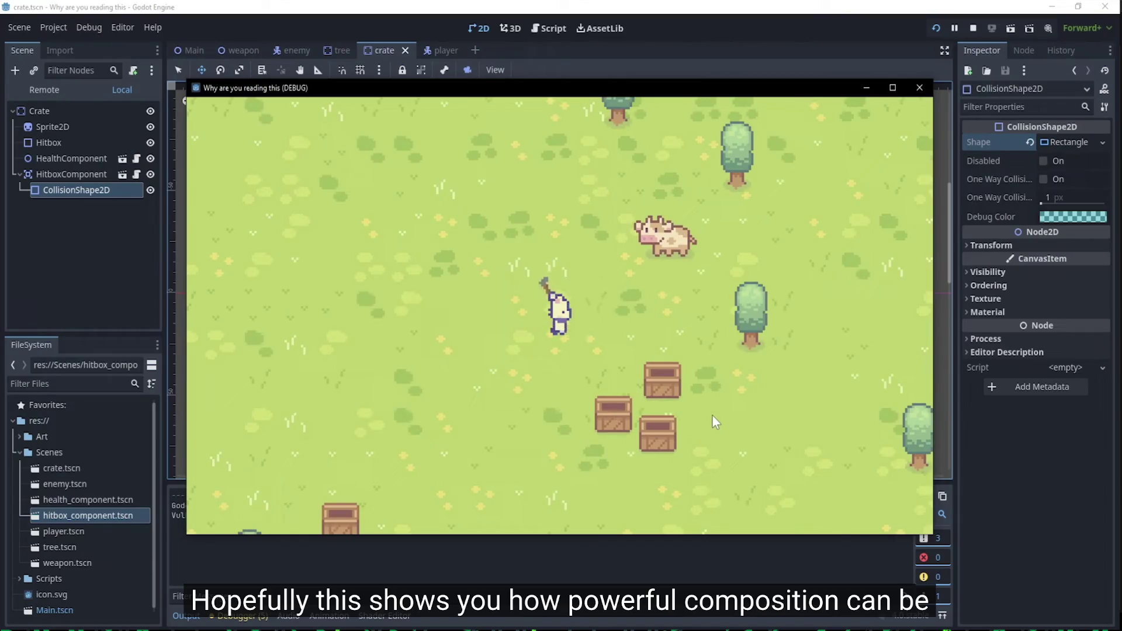
pyautogui.press('s')
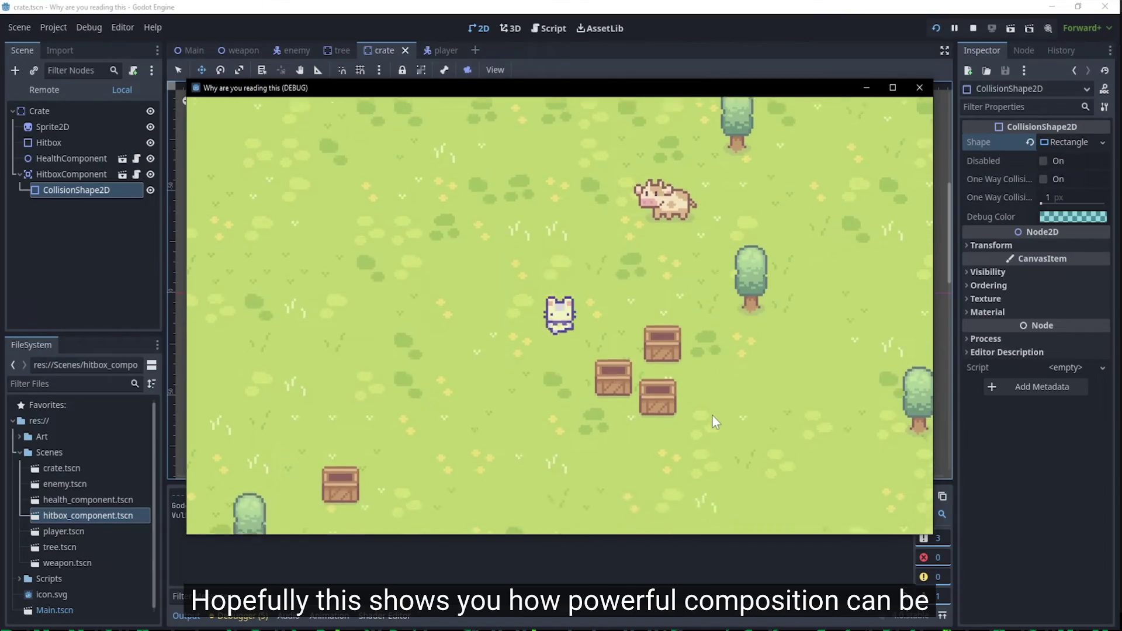
pyautogui.press('w')
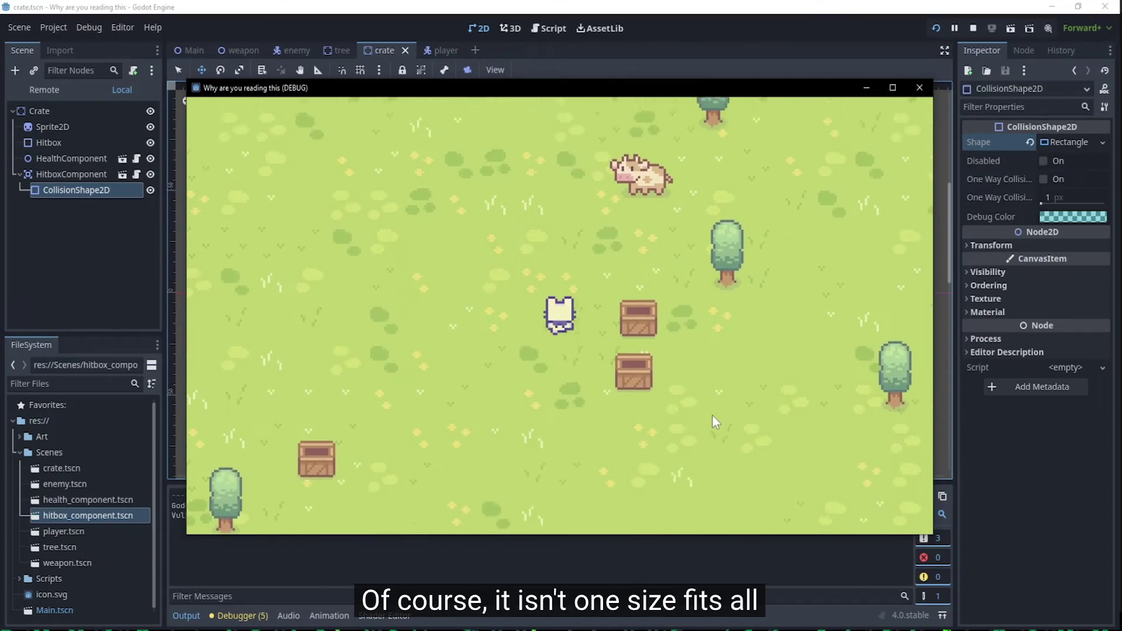
pyautogui.press('d')
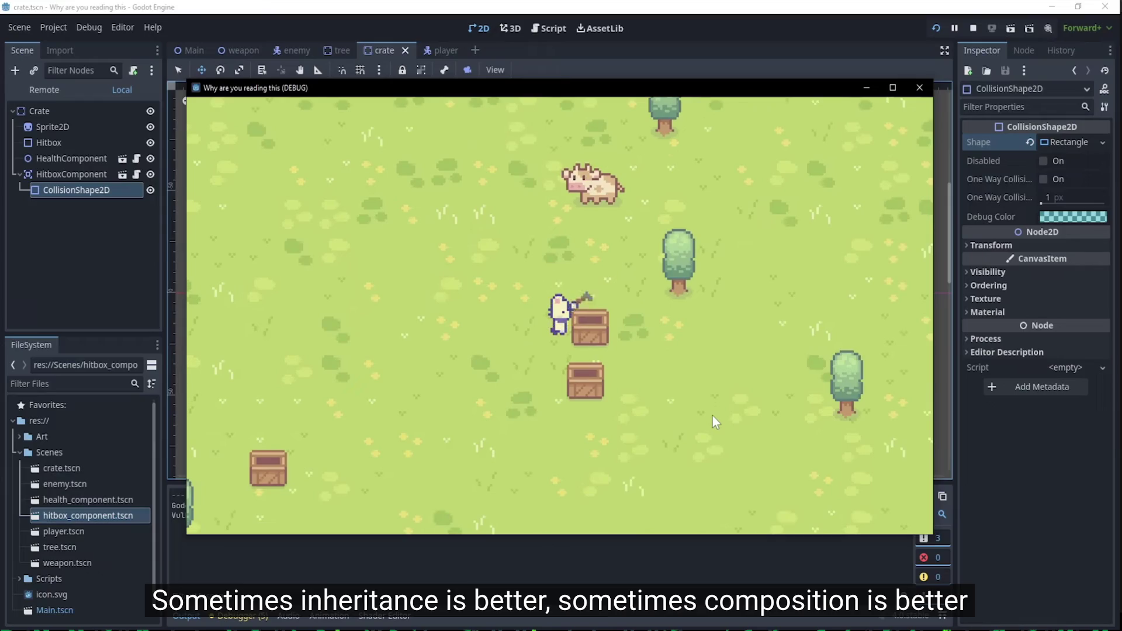
pyautogui.press('w')
pyautogui.press('d')
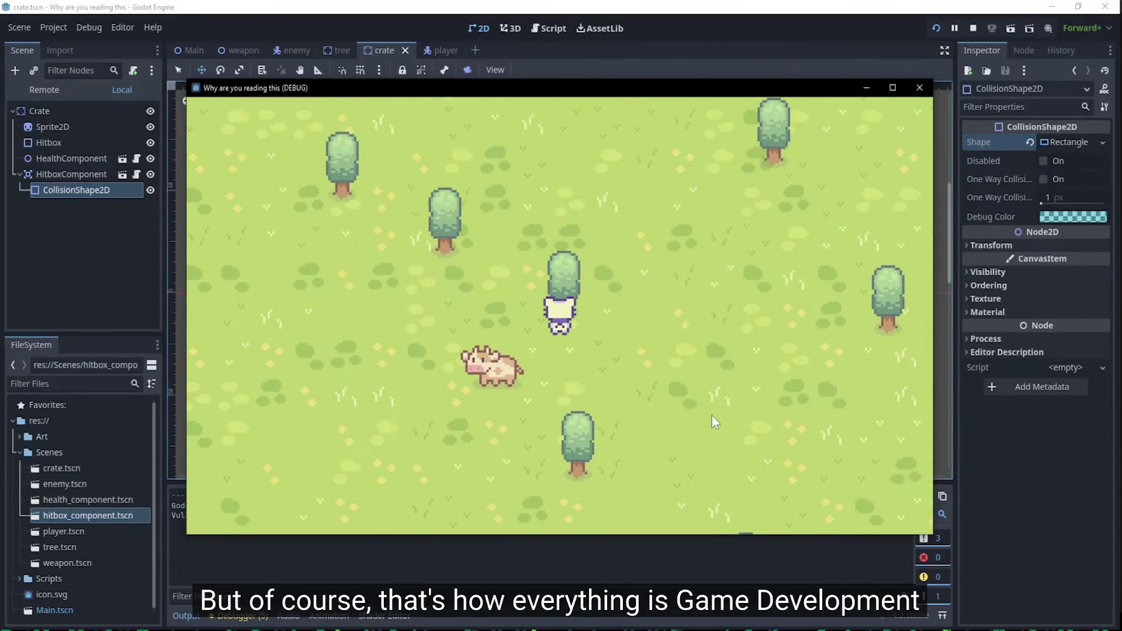
pyautogui.press('w')
pyautogui.press('a')
pyautogui.press('w')
pyautogui.press('a')
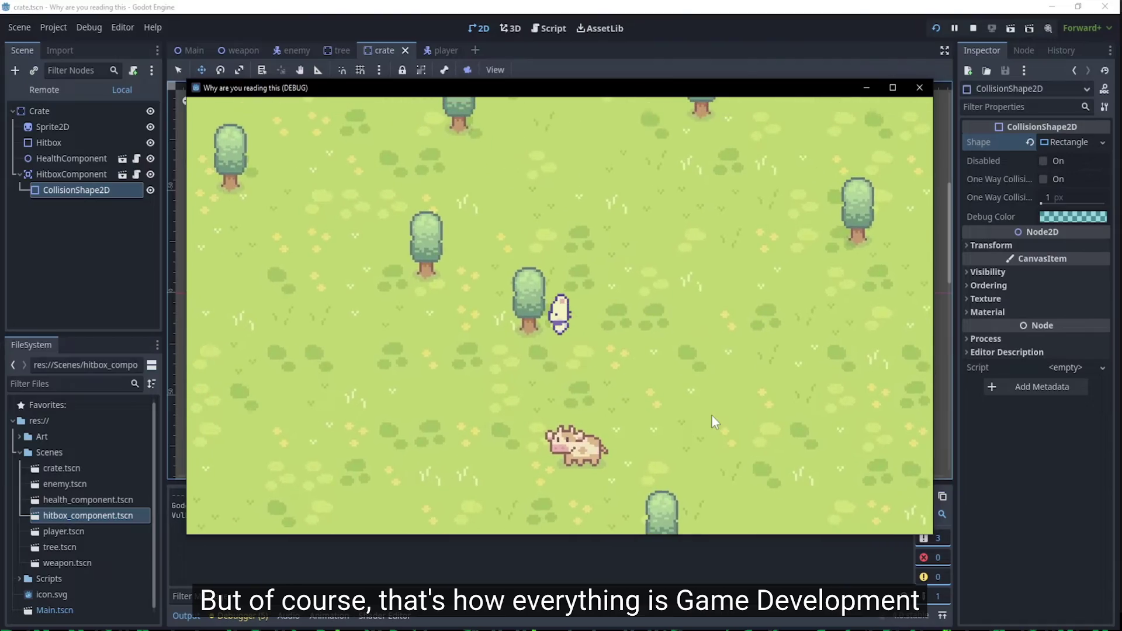
pyautogui.press('w')
pyautogui.press('d')
pyautogui.press('a')
pyautogui.press('s')
pyautogui.press('s')
pyautogui.press('a')
pyautogui.press('w')
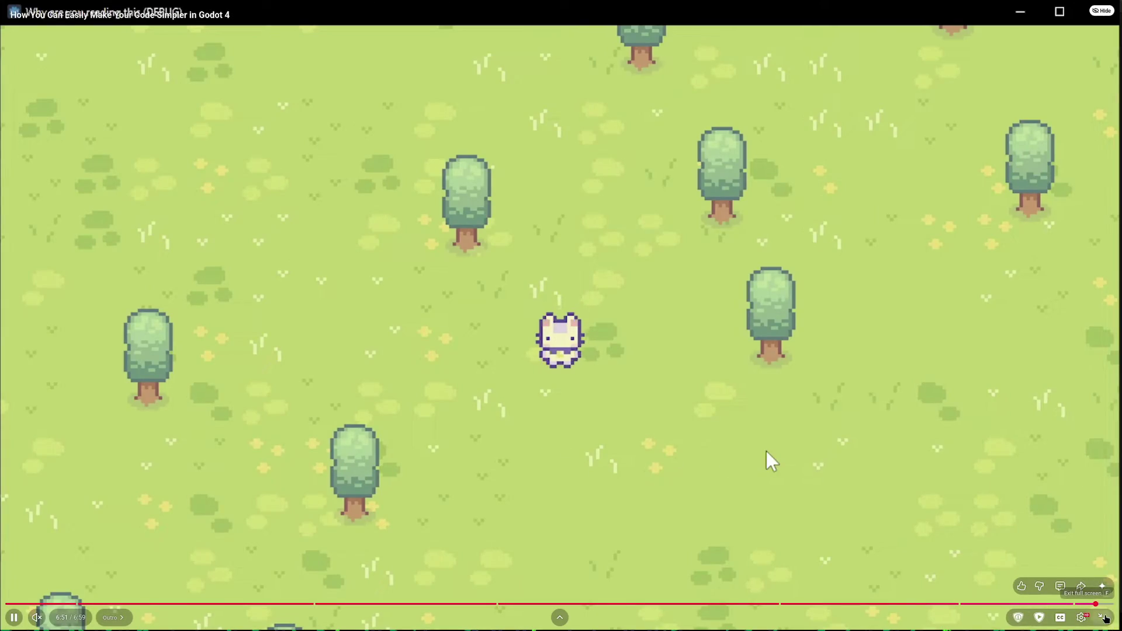
pyautogui.press('Escape')
pyautogui.click(362, 153)
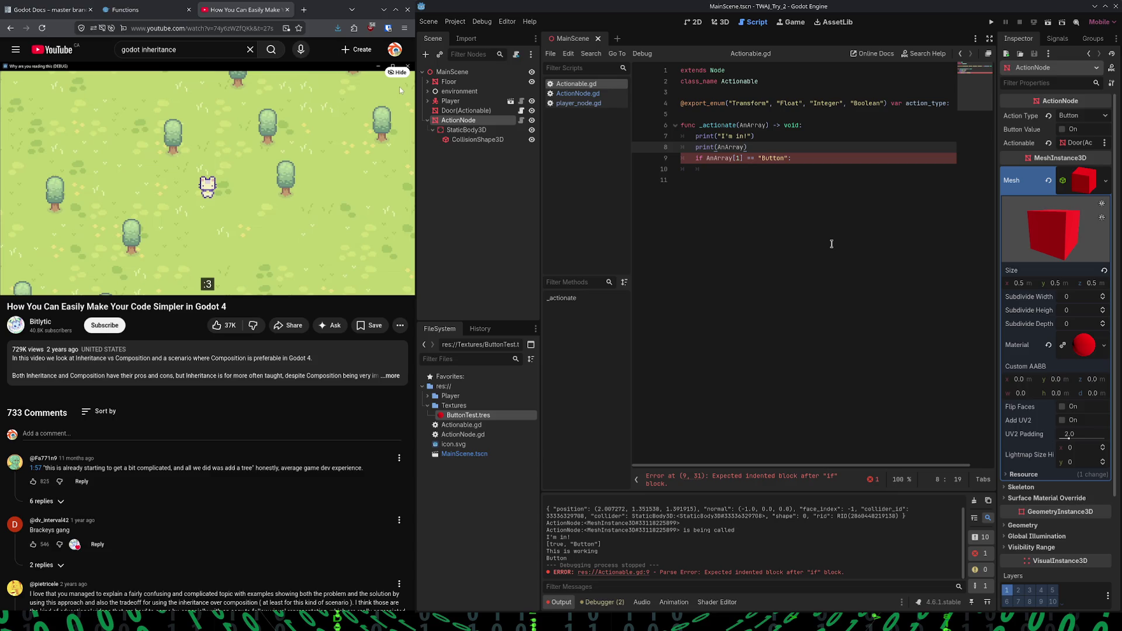
# End line 9's Button check in Actionable.gd with a colon and move to an indented line 10
pyautogui.click(791, 161)
pyautogui.write(':')
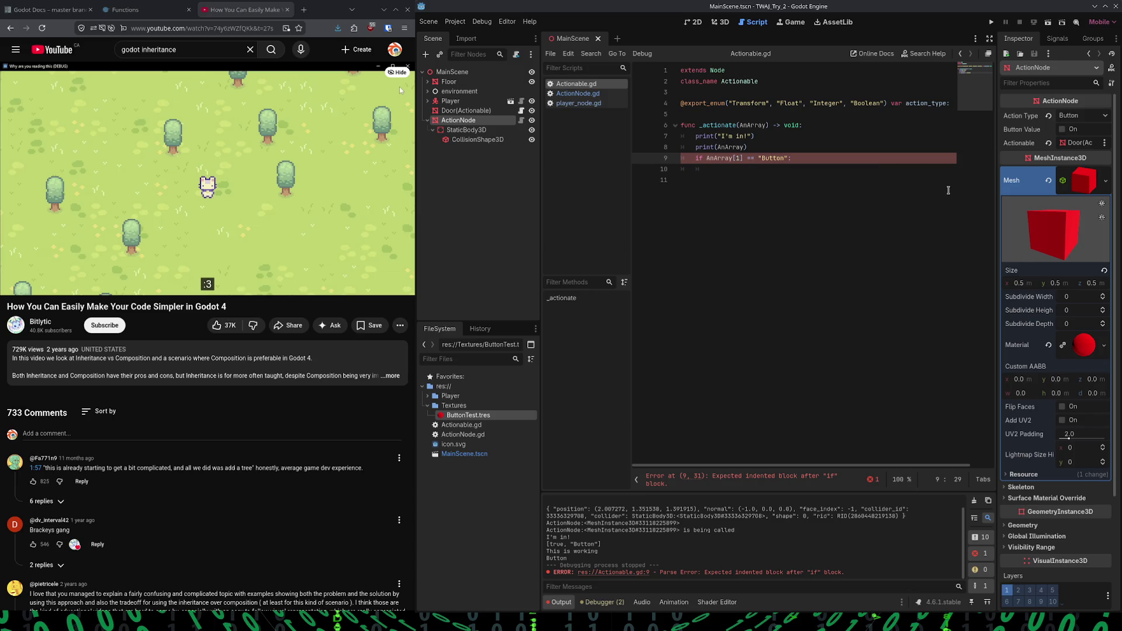
pyautogui.press('Down')
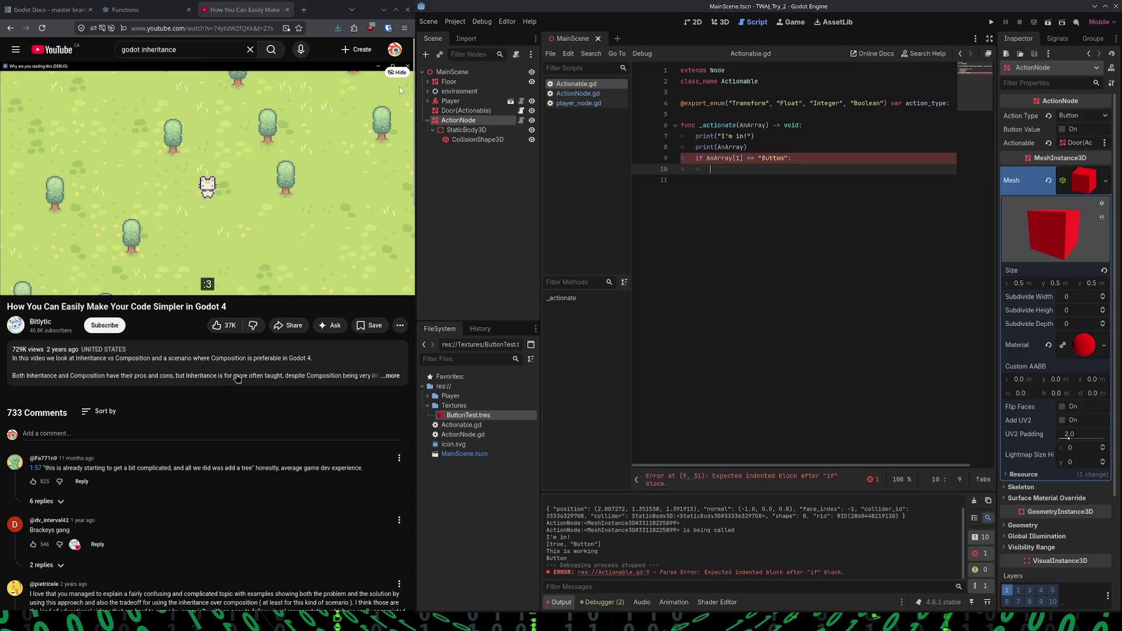
pyautogui.scroll(-2, 246, 392)
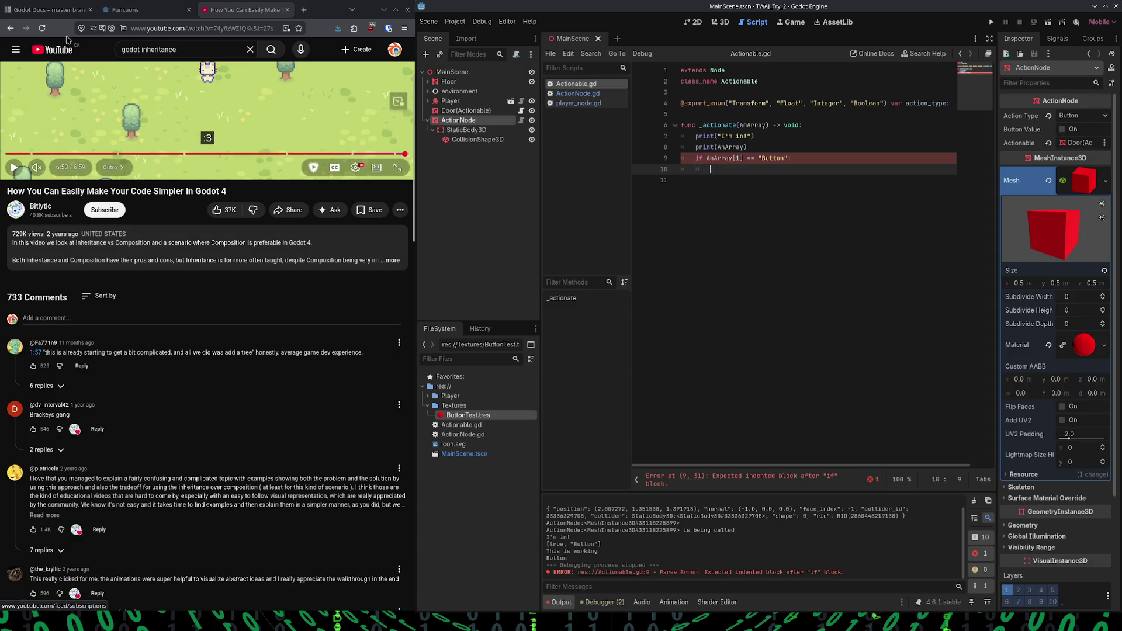
# Search YouTube for 'godot composition' and open 'Using Composition to Make More Scalable Games in Godot'
pyautogui.hotkey('alt', 'Left')
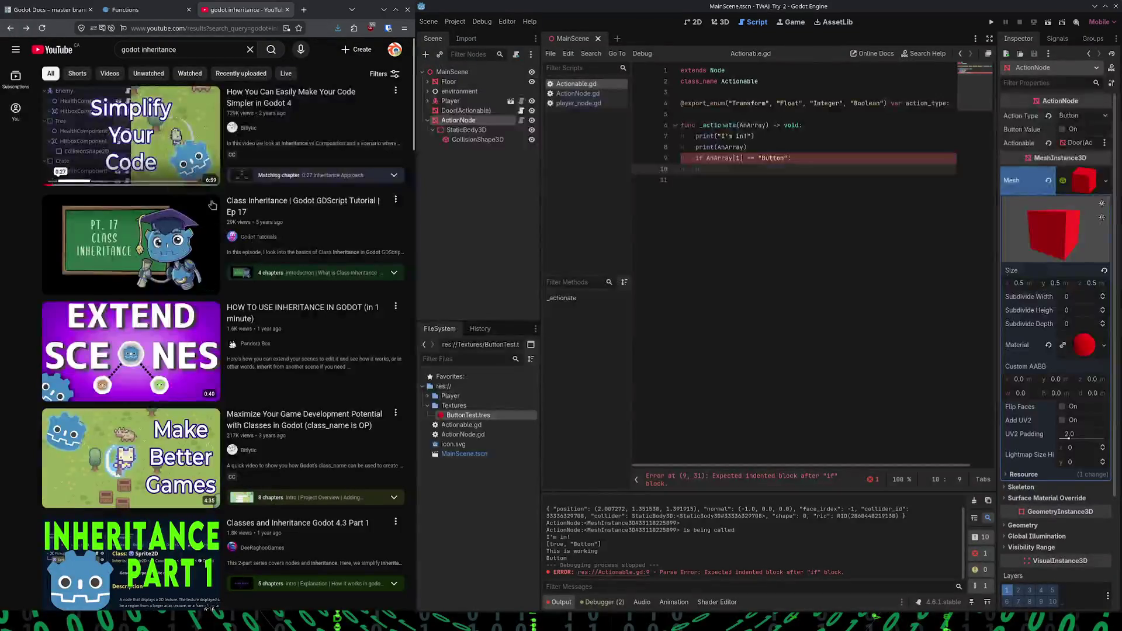
pyautogui.moveTo(182, 49); pyautogui.dragTo(146, 52)
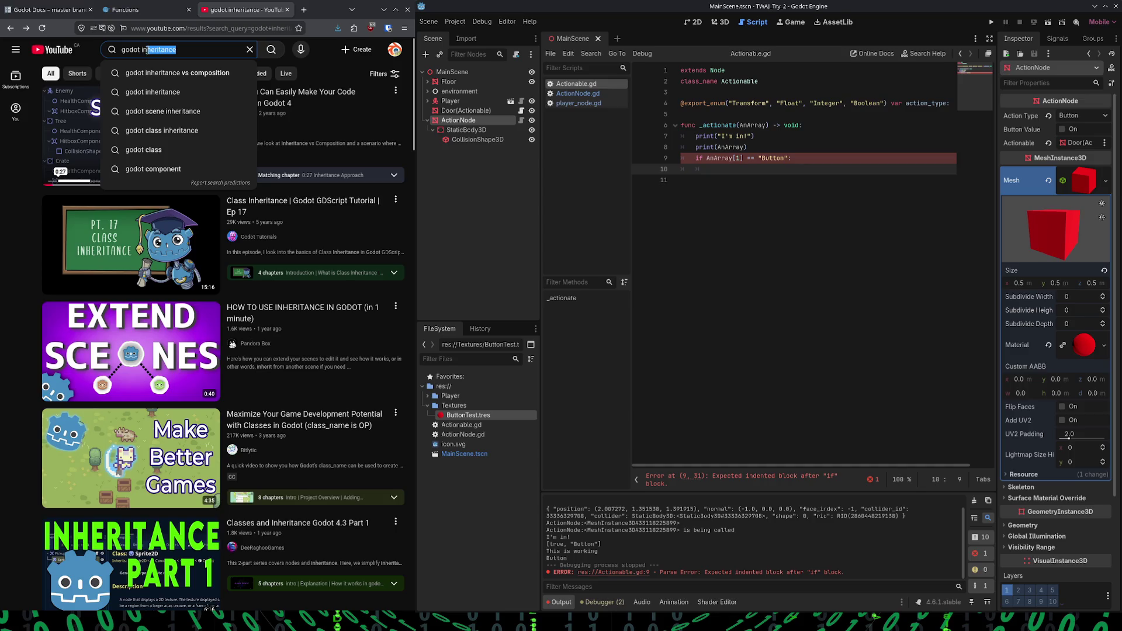
pyautogui.write('compositio')
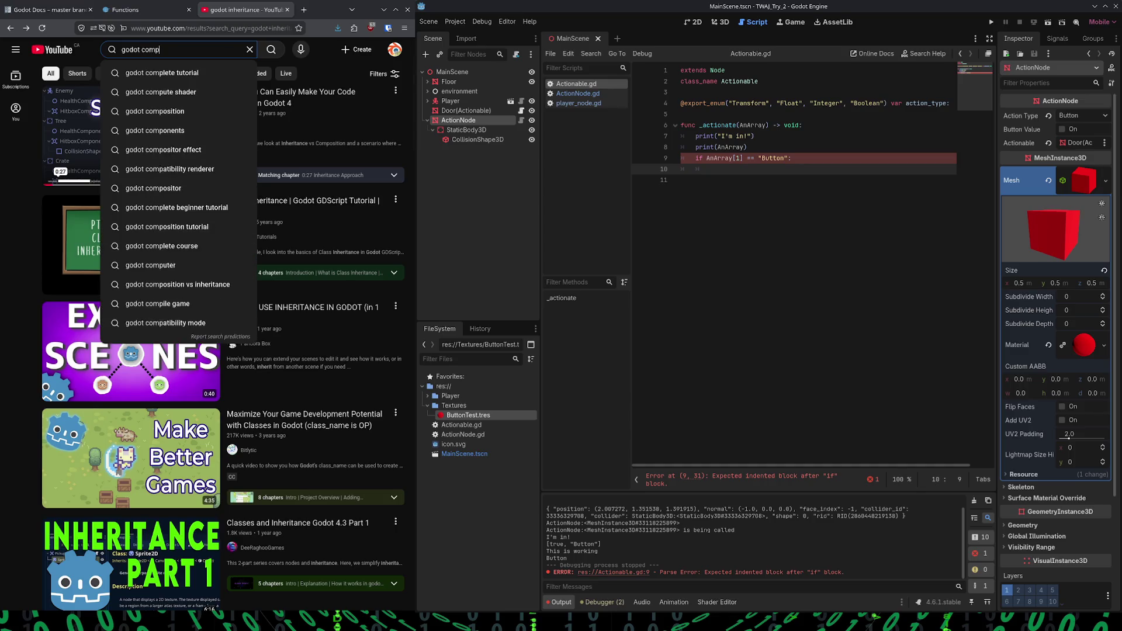
pyautogui.write('n')
pyautogui.press('Return')
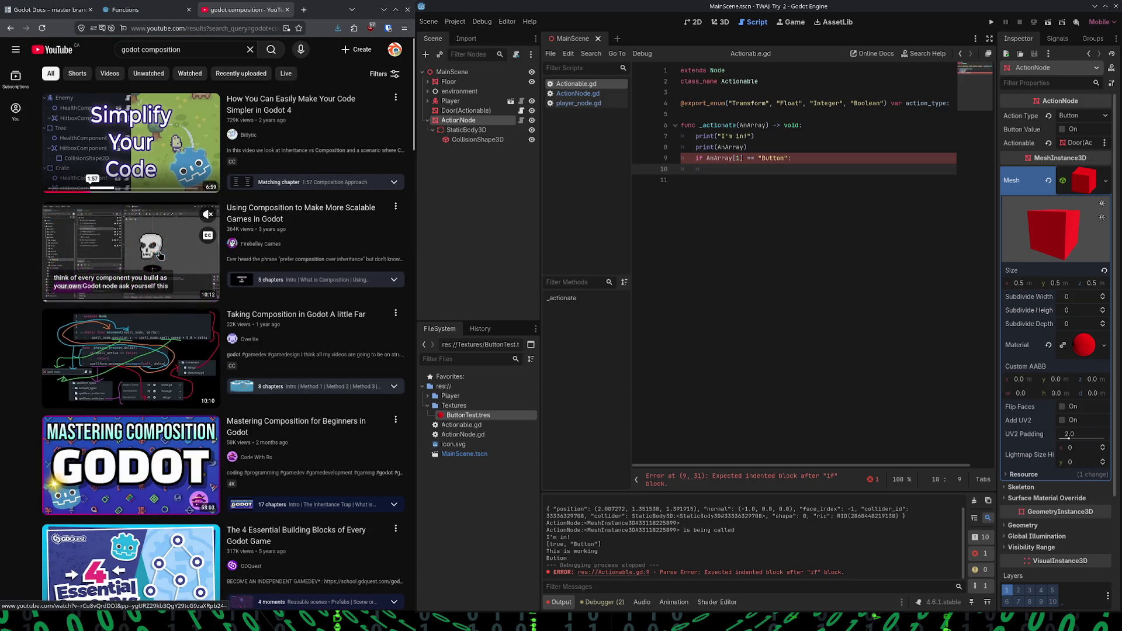
pyautogui.click(164, 262)
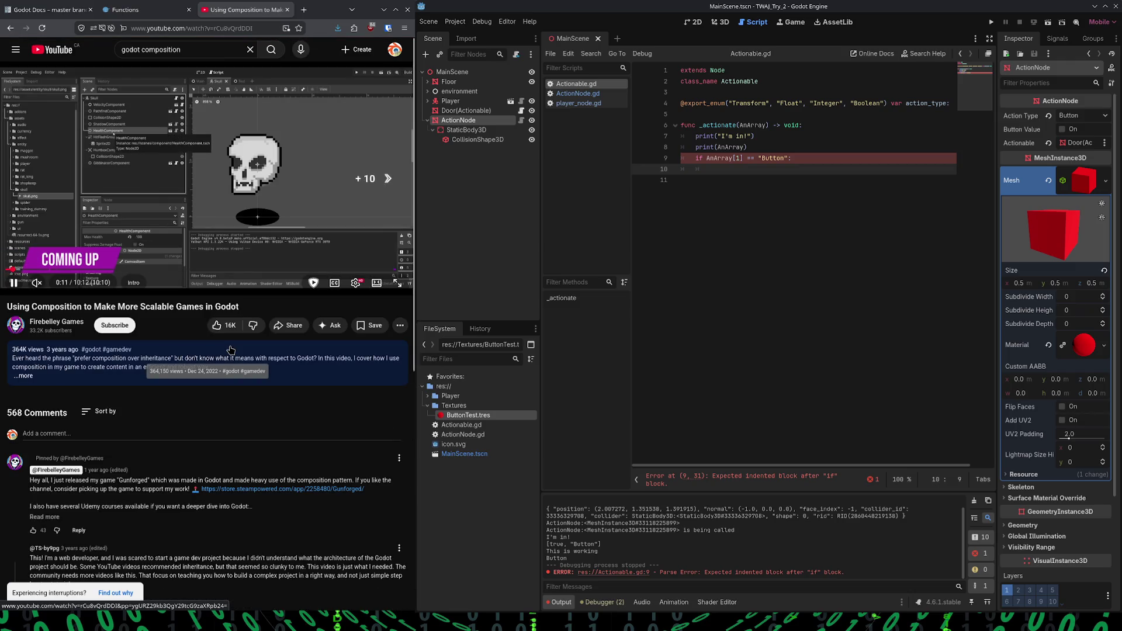
# Skip the composition video ahead to 3:43, its Building an Entity part, and pause it
pyautogui.press('l')
pyautogui.press('l')
pyautogui.press('l')
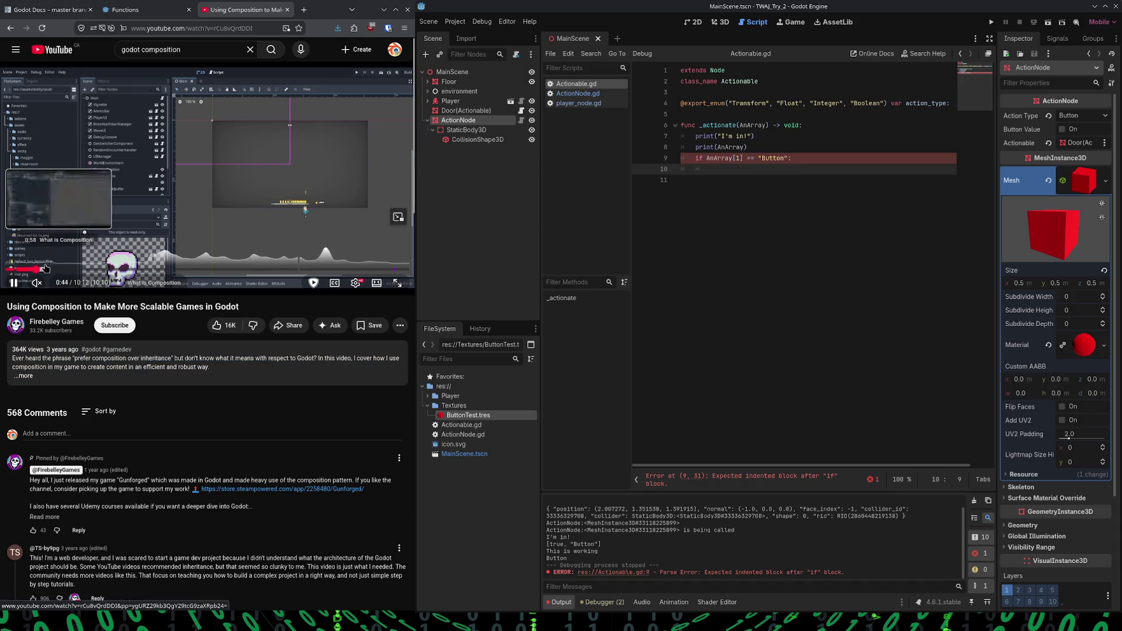
pyautogui.click(60, 270)
pyautogui.moveTo(61, 269)
pyautogui.mouseDown()
pyautogui.moveTo(187, 266)
pyautogui.moveTo(155, 270)
pyautogui.mouseUp()
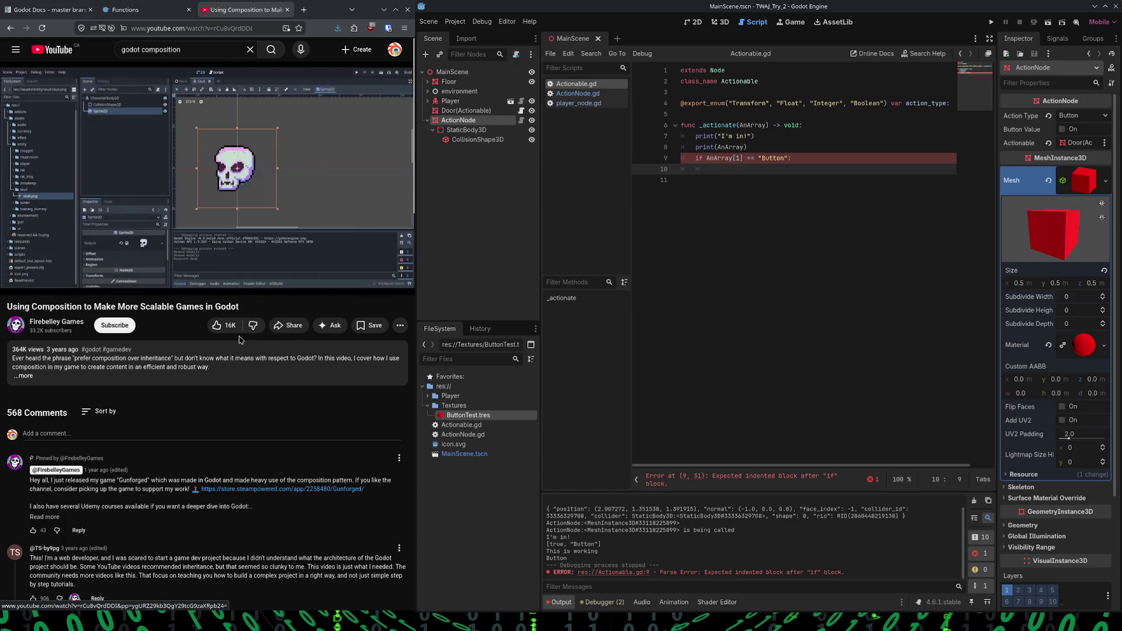
pyautogui.click(350, 257)
# Add pass under the Button check in Actionable.gd, save it, and go back to ActionNode.gd
pyautogui.click(454, 114)
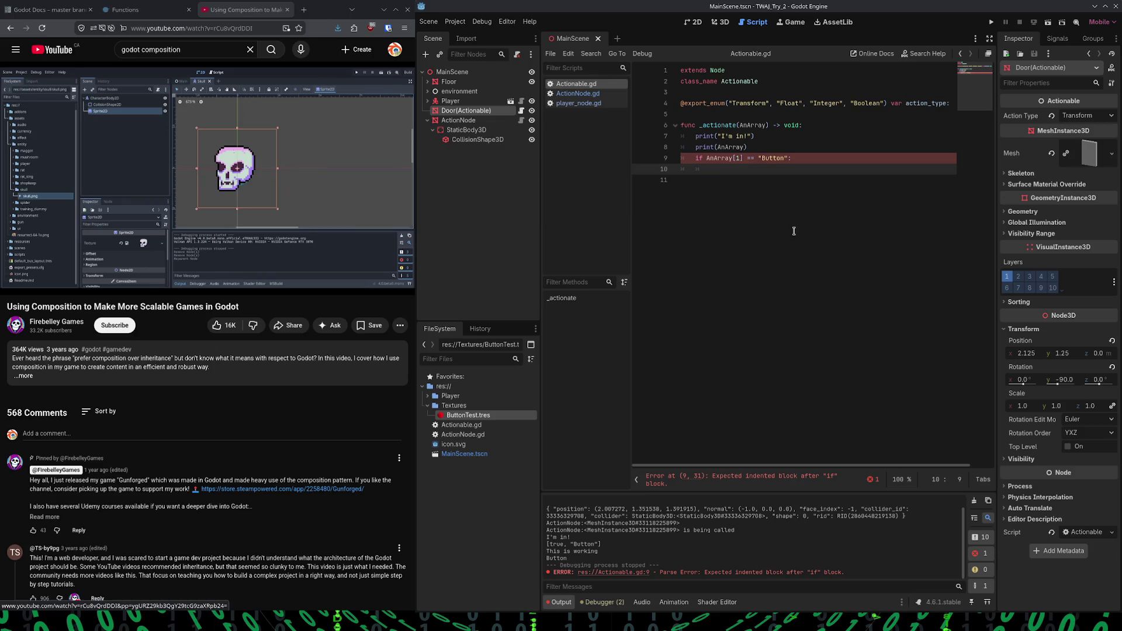
pyautogui.click(577, 94)
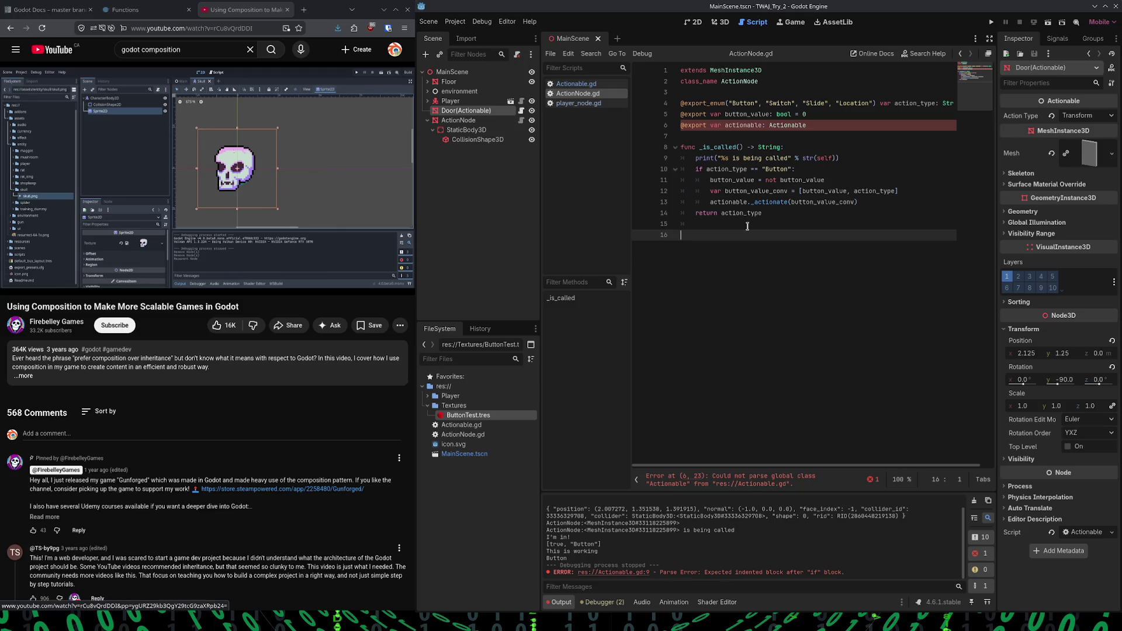
pyautogui.click(575, 83)
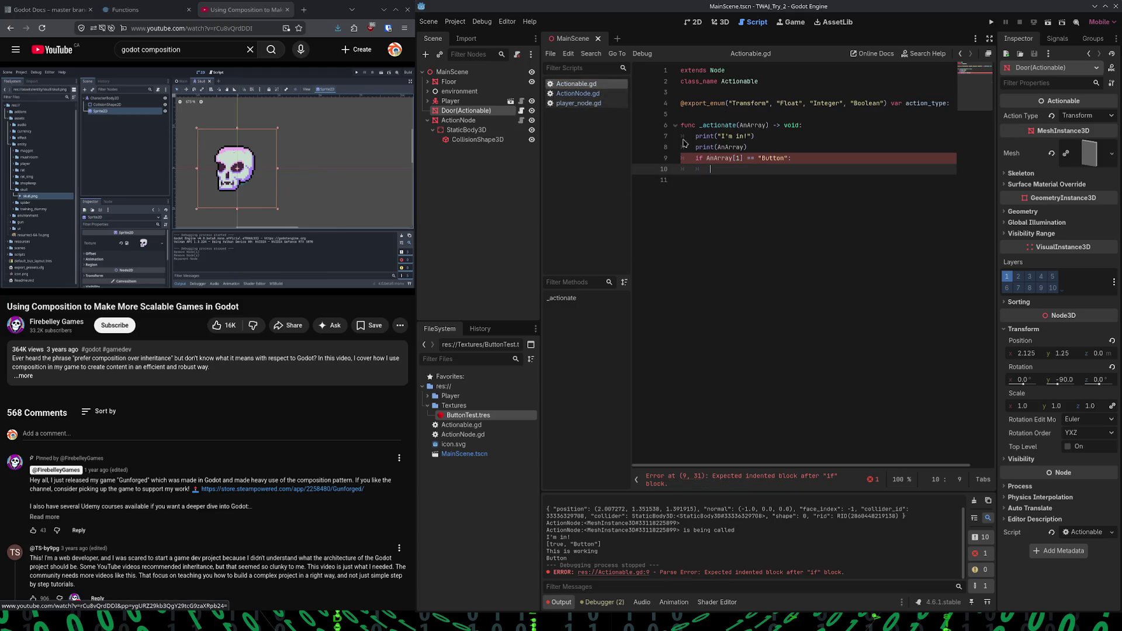
pyautogui.write('pass')
pyautogui.hotkey('ctrl', 's')
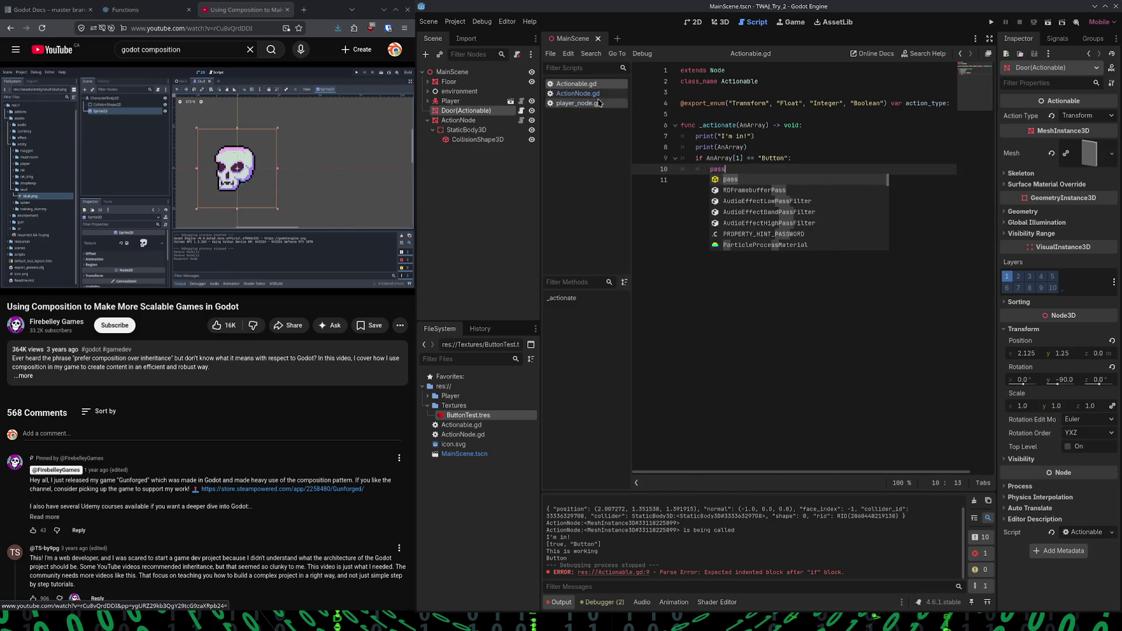
pyautogui.click(578, 94)
pyautogui.click(852, 216)
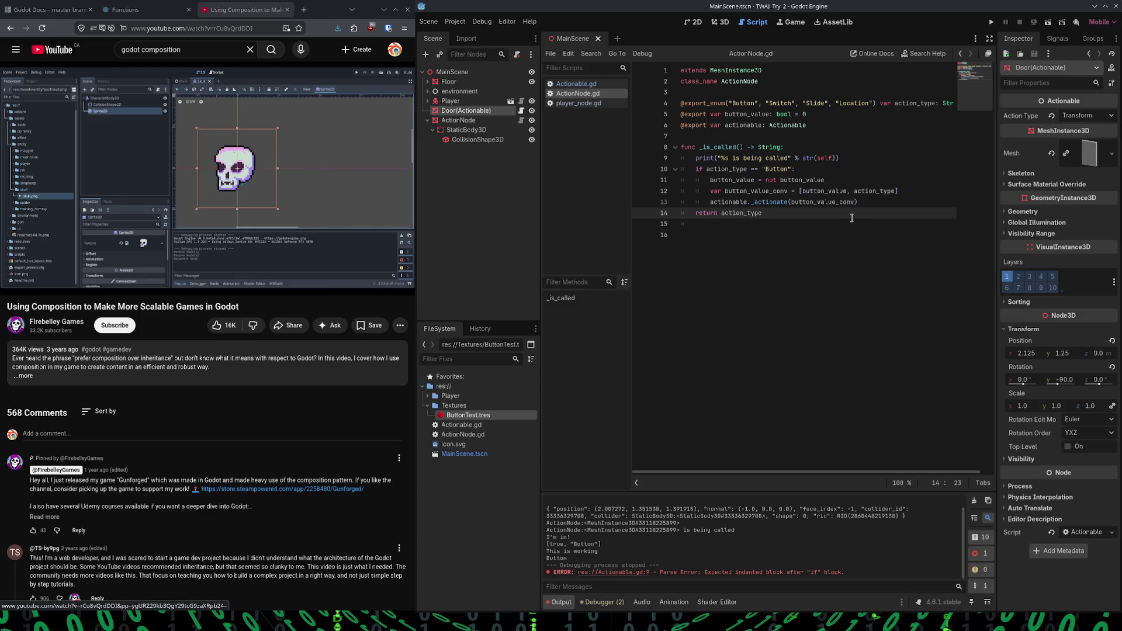
# Review player_node.gd and ActionNode.gd, then return to Actionable.gd and dismiss the autocomplete popup
pyautogui.click(608, 104)
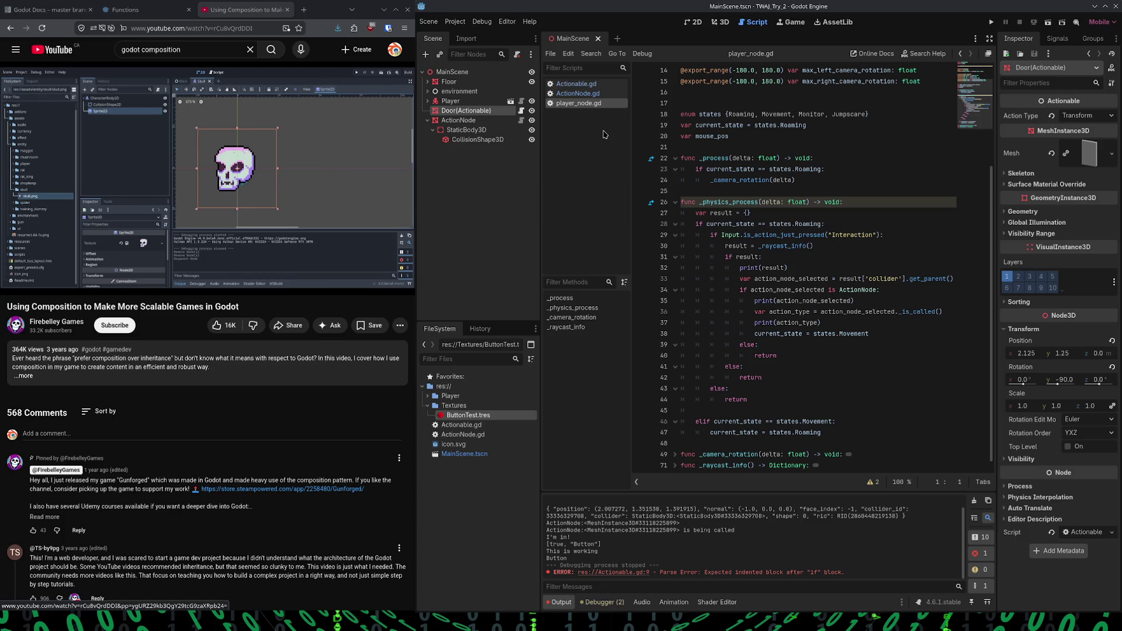
pyautogui.scroll(-1, 864, 400)
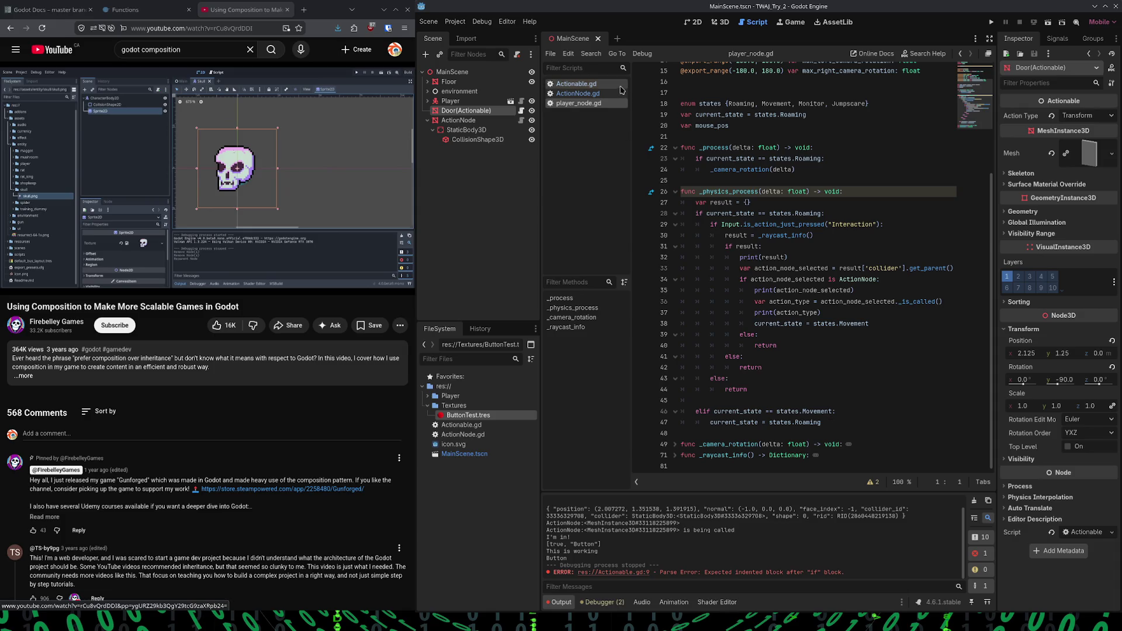
pyautogui.click(579, 93)
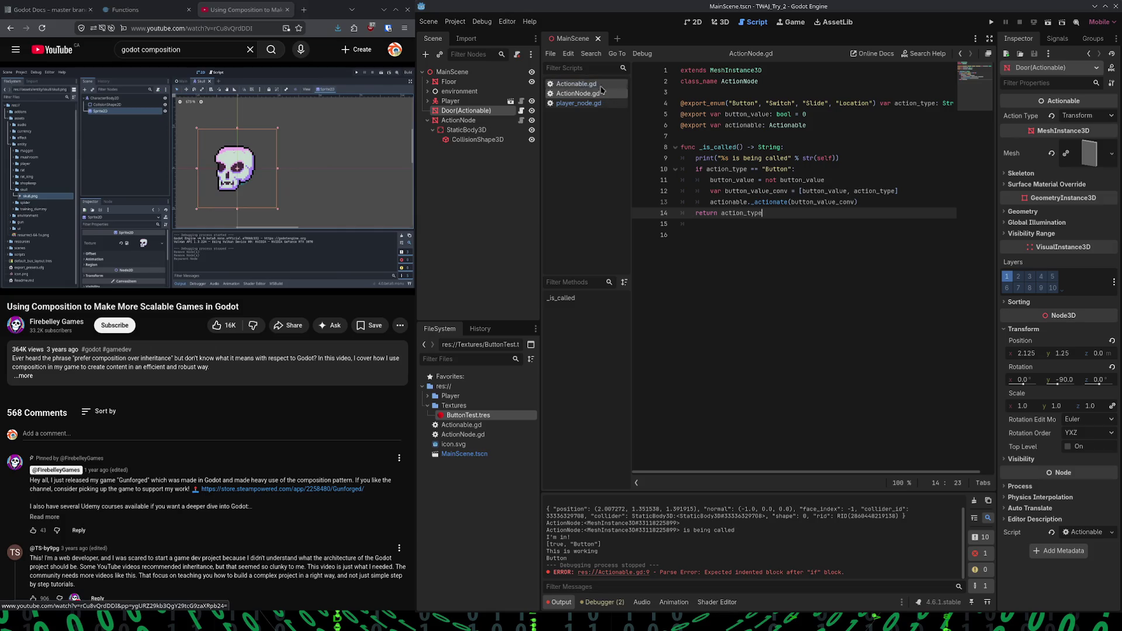
pyautogui.click(584, 85)
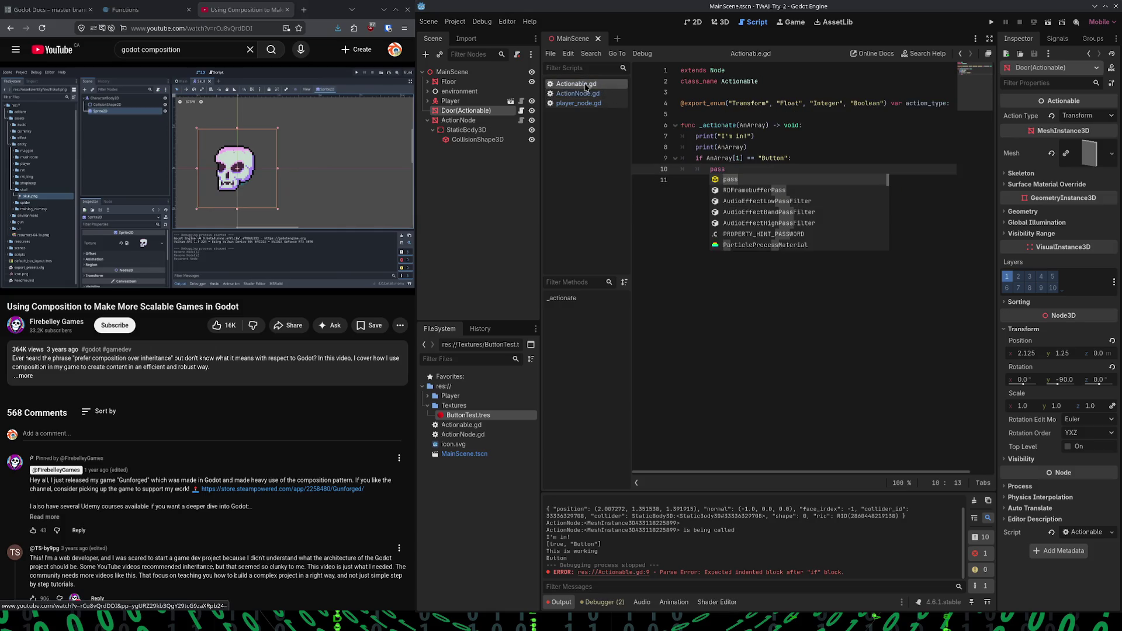
pyautogui.click(770, 170)
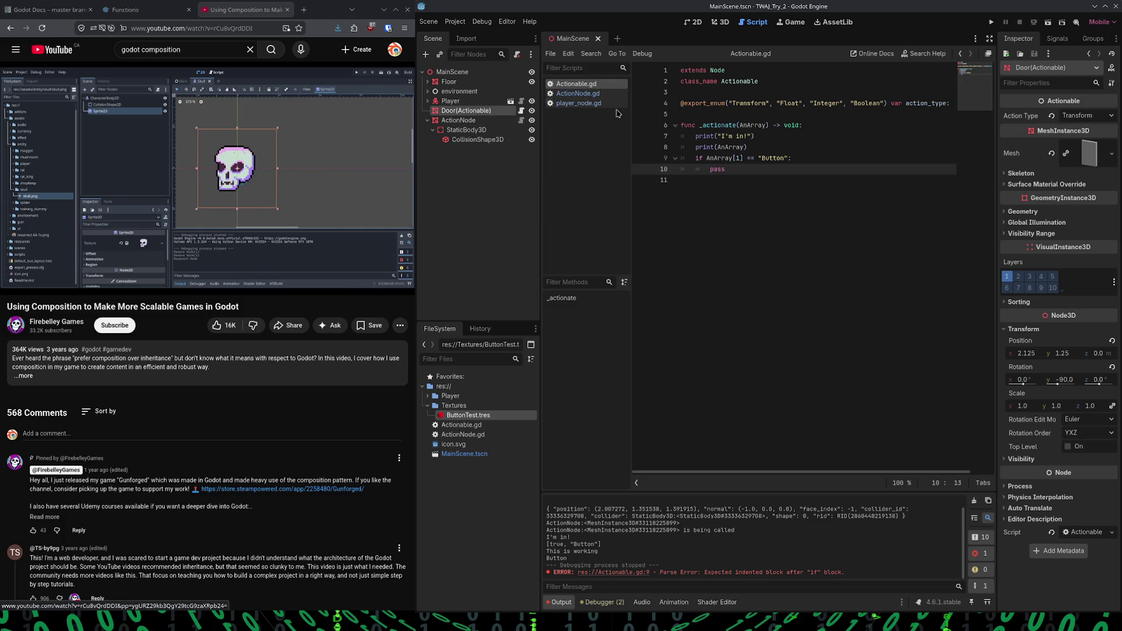
# In ActionNode.gd, remove ', action_type' from the button_value_conv array, then return to Actionable.gd
pyautogui.click(611, 94)
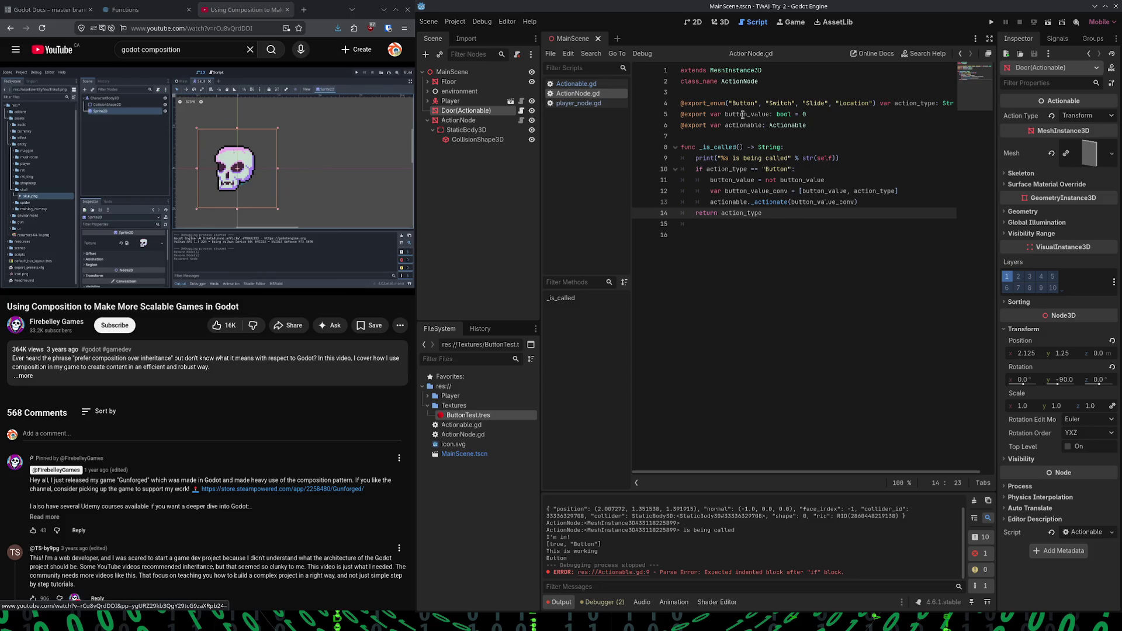
pyautogui.click(687, 257)
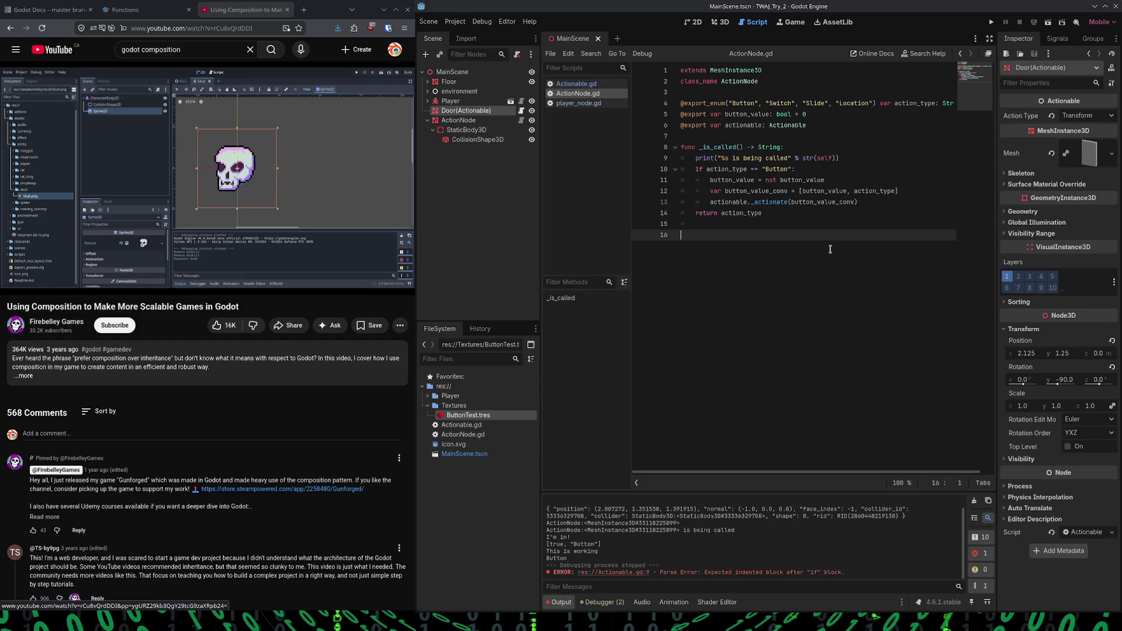
pyautogui.click(897, 192)
pyautogui.moveTo(897, 191); pyautogui.dragTo(848, 192)
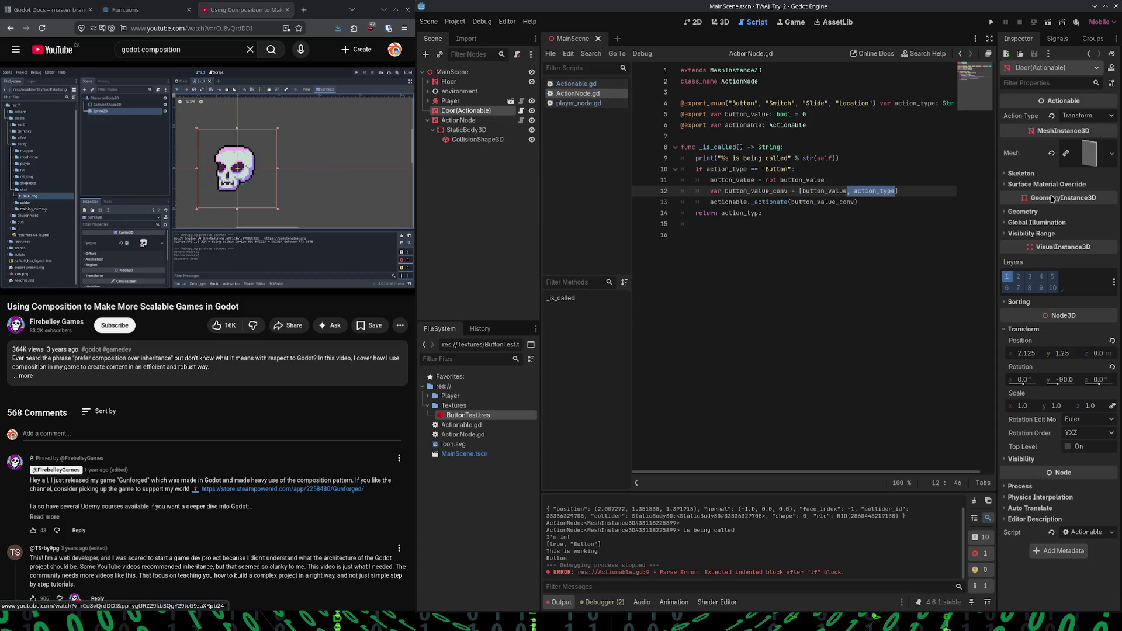
pyautogui.press('BackSpace')
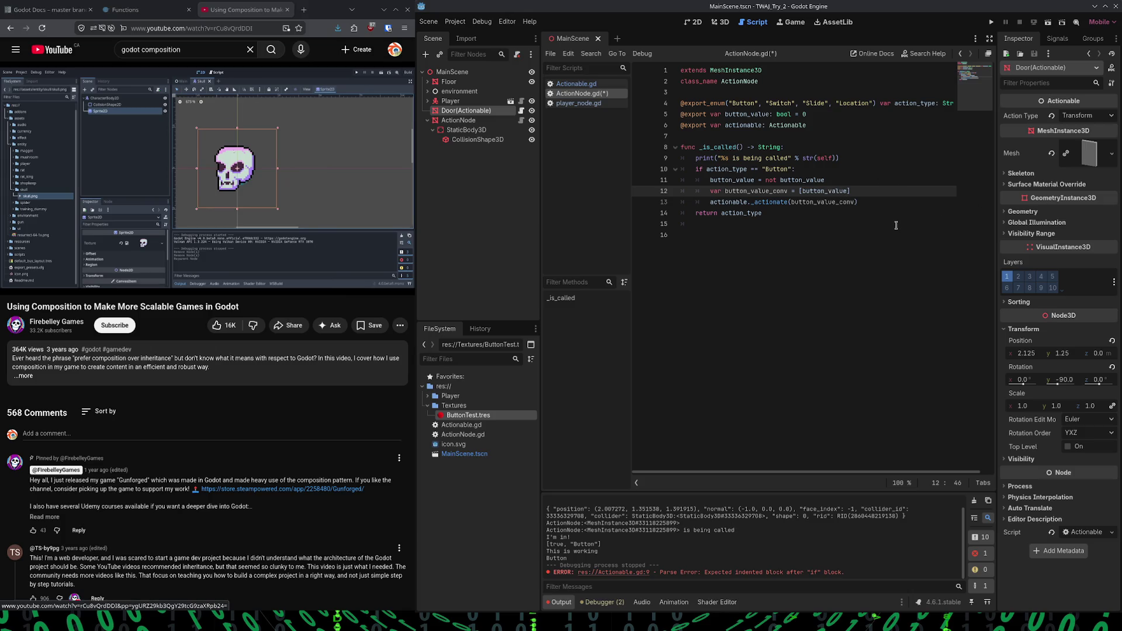
pyautogui.click(585, 89)
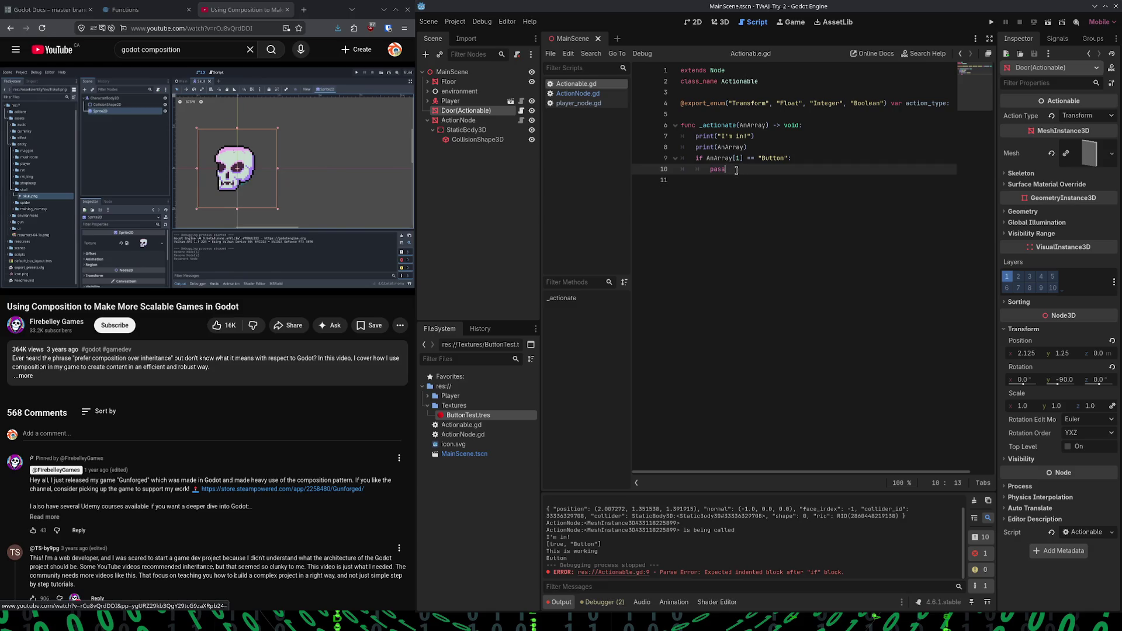
pyautogui.click(741, 113)
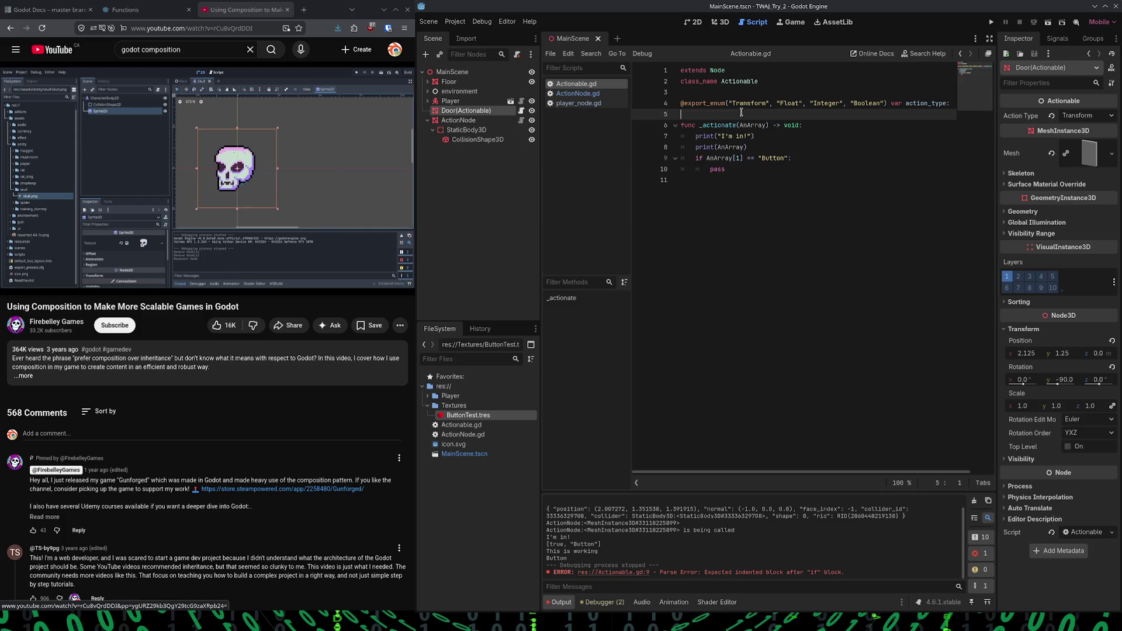
pyautogui.press('Return')
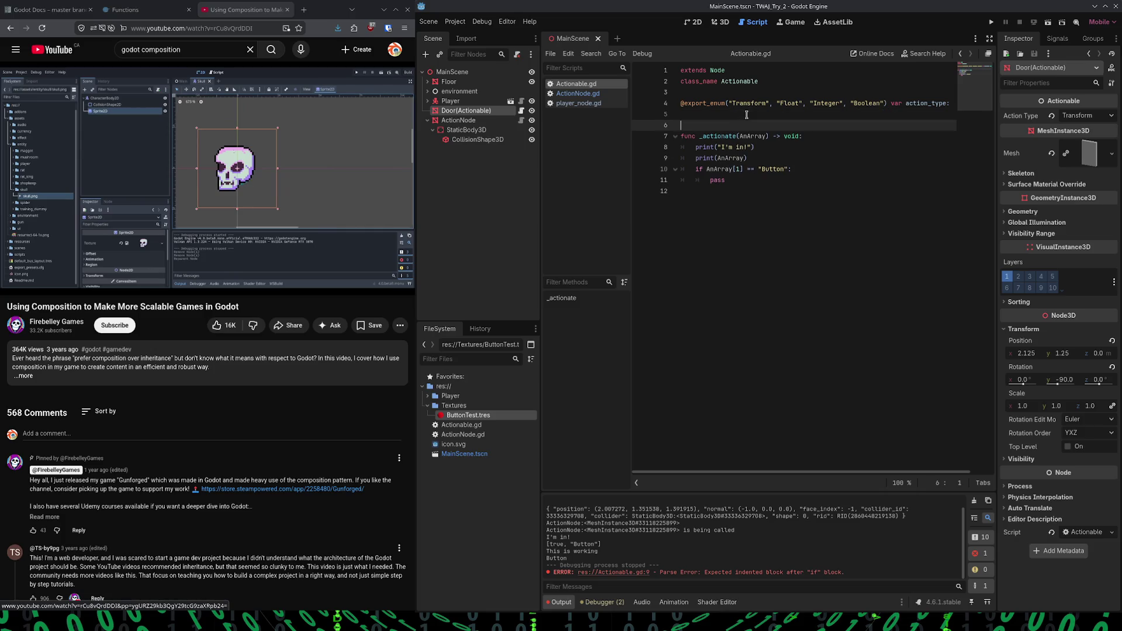
pyautogui.press('Up')
pyautogui.write('@export')
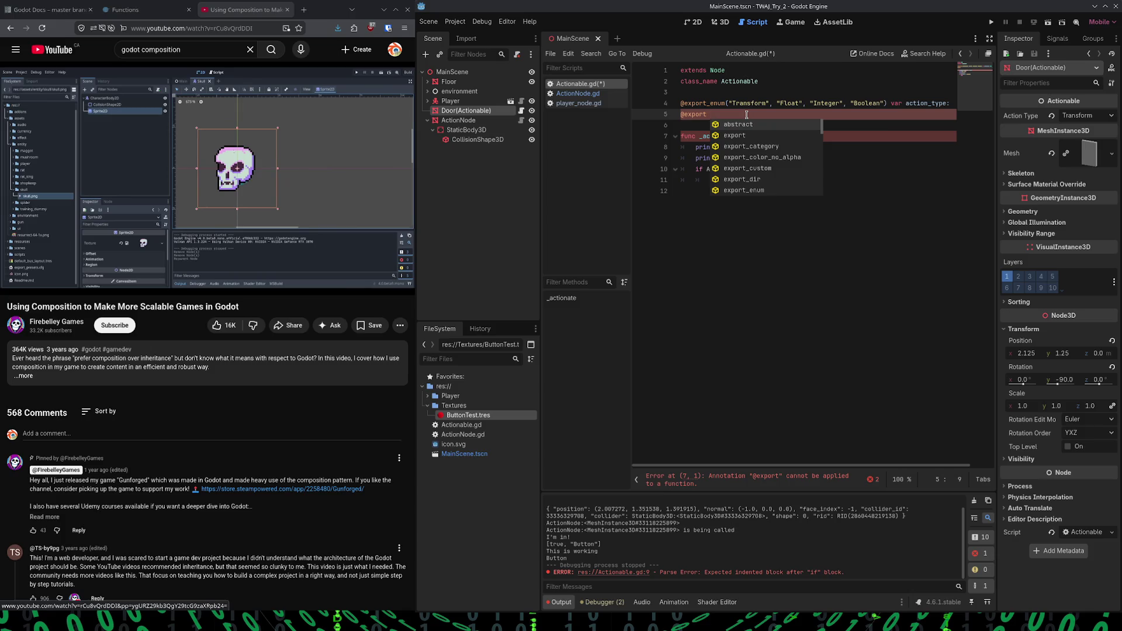
pyautogui.write('var ')
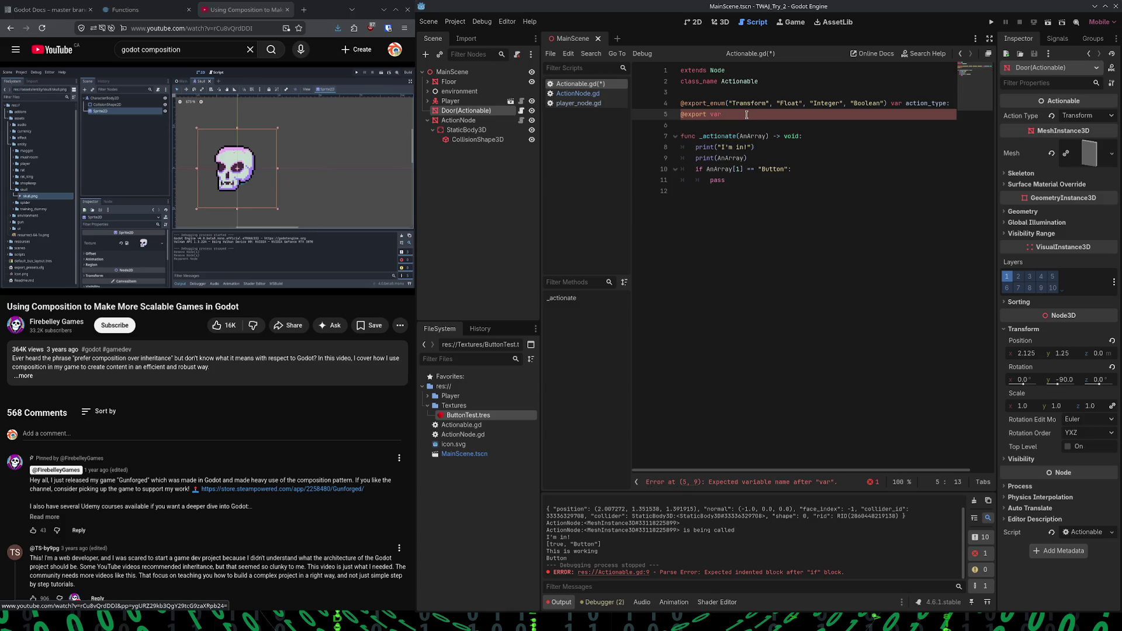
pyautogui.write('Transform')
pyautogui.press('BackSpace')
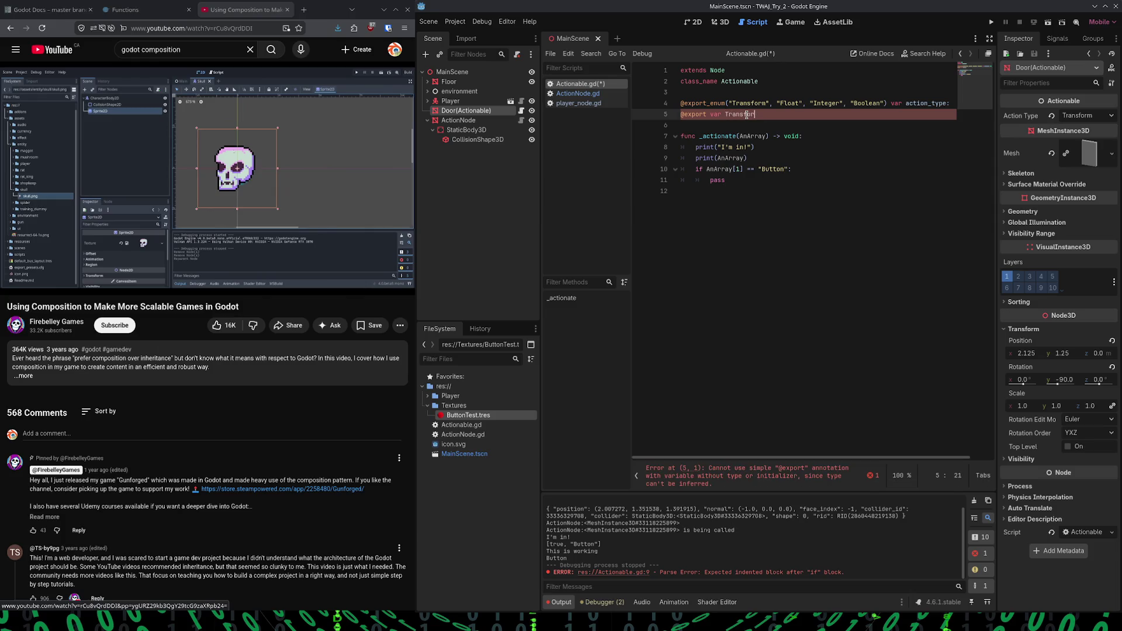
pyautogui.press('BackSpace')
pyautogui.press('BackSpace')
pyautogui.press('BackSpace')
pyautogui.write('transform')
pyautogui.write('_')
pyautogui.write('start')
pyautogui.write('_pos')
pyautogui.press('BackSpace')
pyautogui.write(': T')
pyautogui.write('ra')
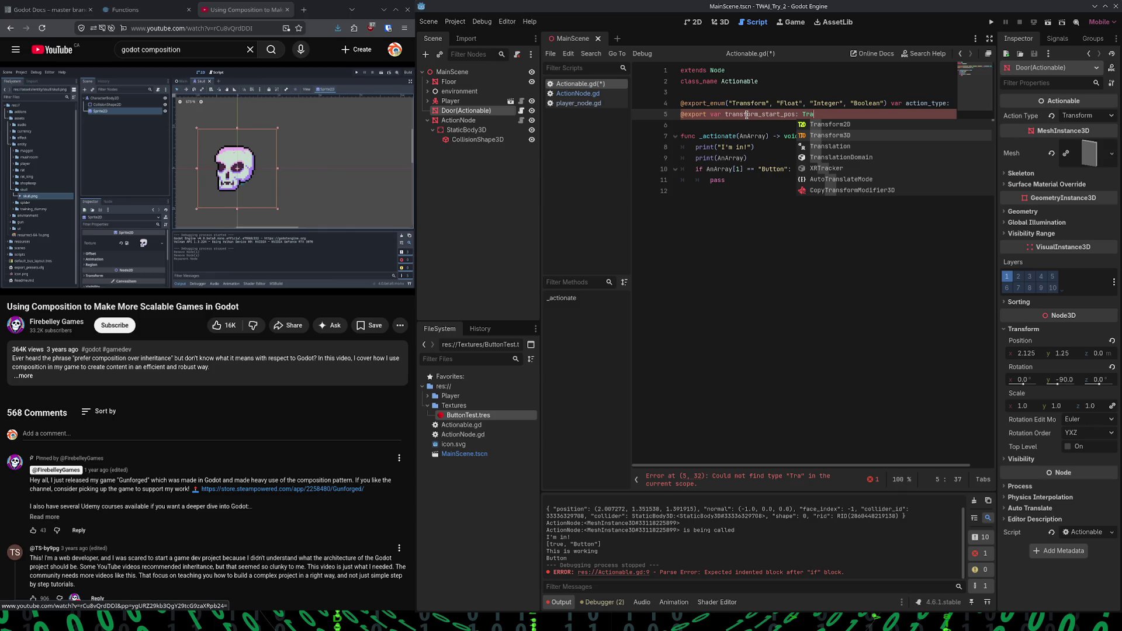
pyautogui.press('BackSpace')
pyautogui.press('BackSpace')
pyautogui.press('BackSpace')
pyautogui.write('Vector3')
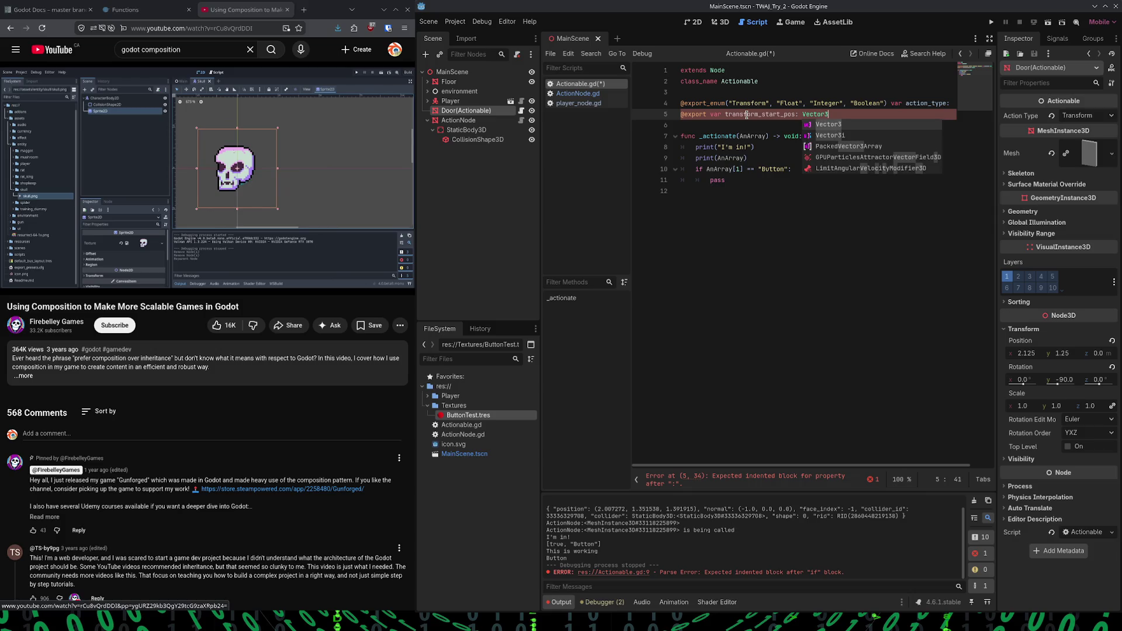
pyautogui.press('Escape')
# Duplicate that line and rename the copy to transform_end_pos
pyautogui.moveTo(833, 114)
pyautogui.mouseDown()
pyautogui.moveTo(678, 114)
pyautogui.moveTo(864, 113)
pyautogui.mouseUp()
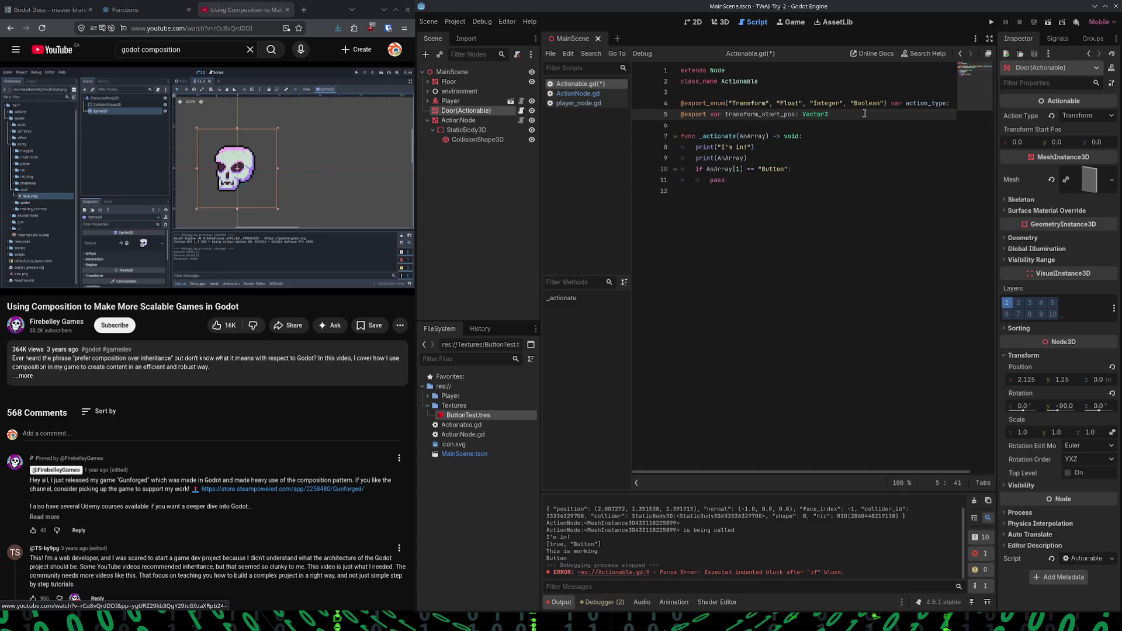
pyautogui.hotkey('ctrl', 'shift', 'd')
pyautogui.press('Left')
pyautogui.press('Left')
pyautogui.press('Left')
pyautogui.press('BackSpace')
pyautogui.press('BackSpace')
pyautogui.press('BackSpace')
pyautogui.write('end')
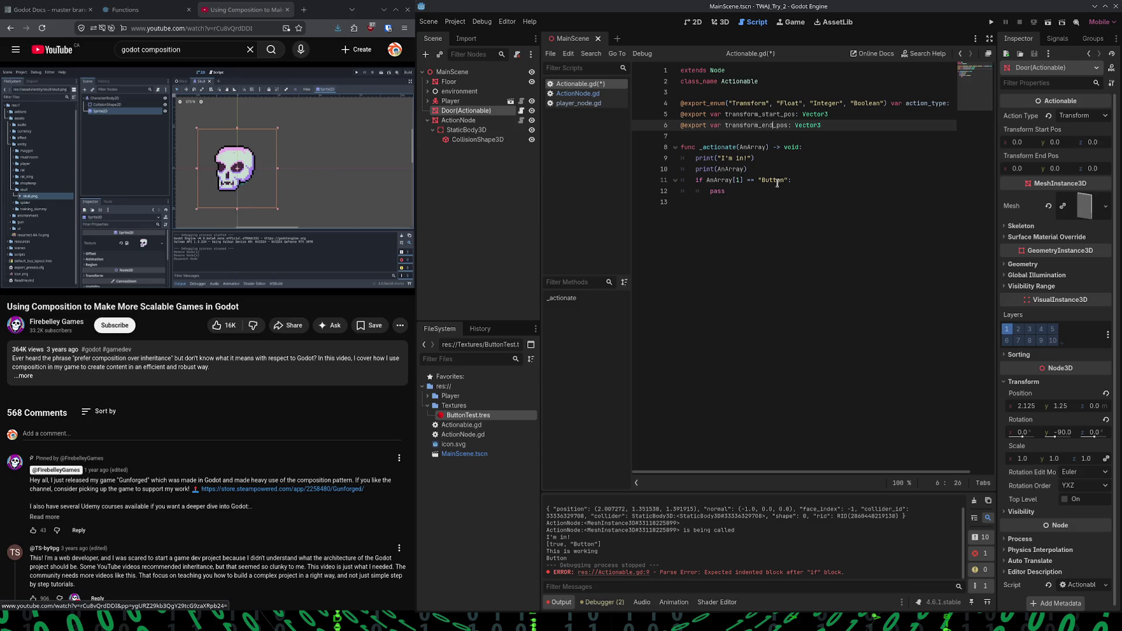
pyautogui.click(832, 115)
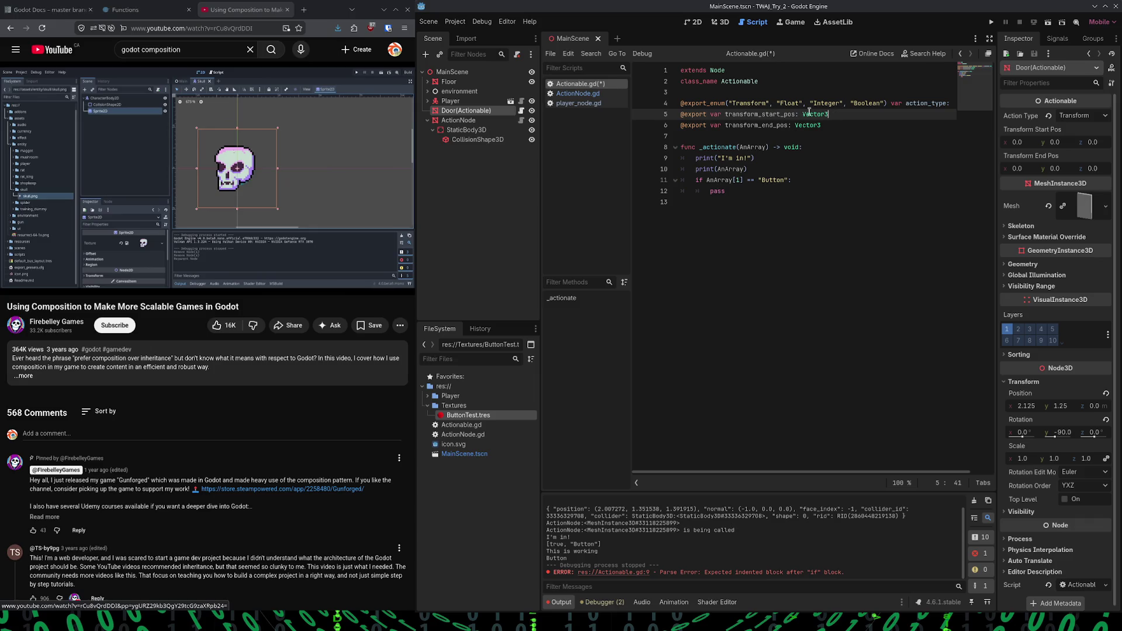
pyautogui.scroll(-1, 1046, 374)
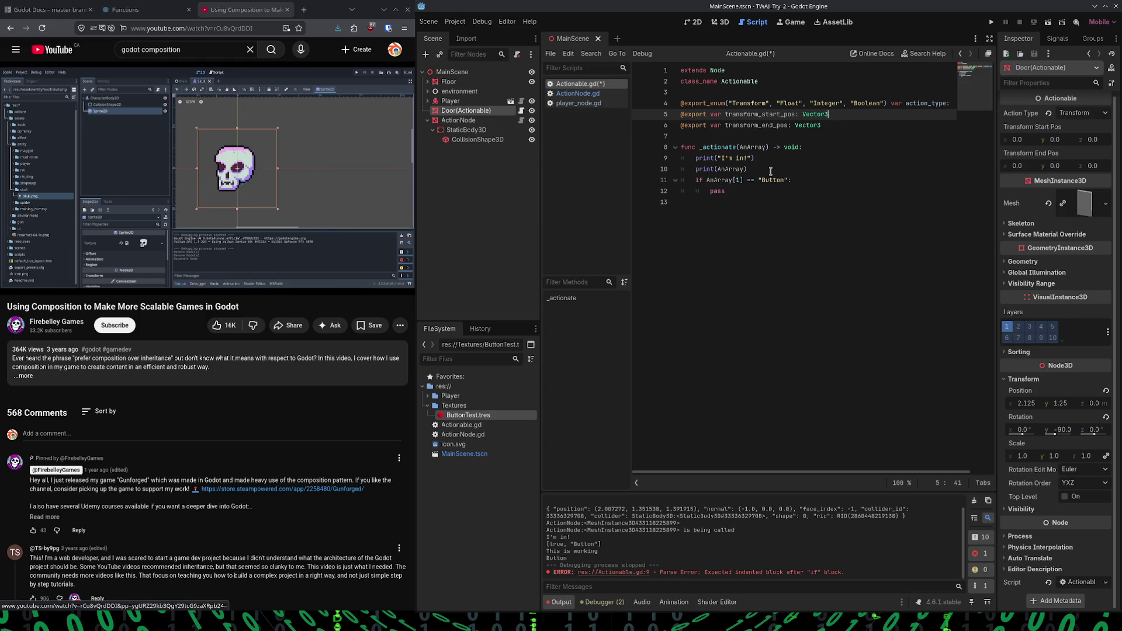
pyautogui.click(770, 171)
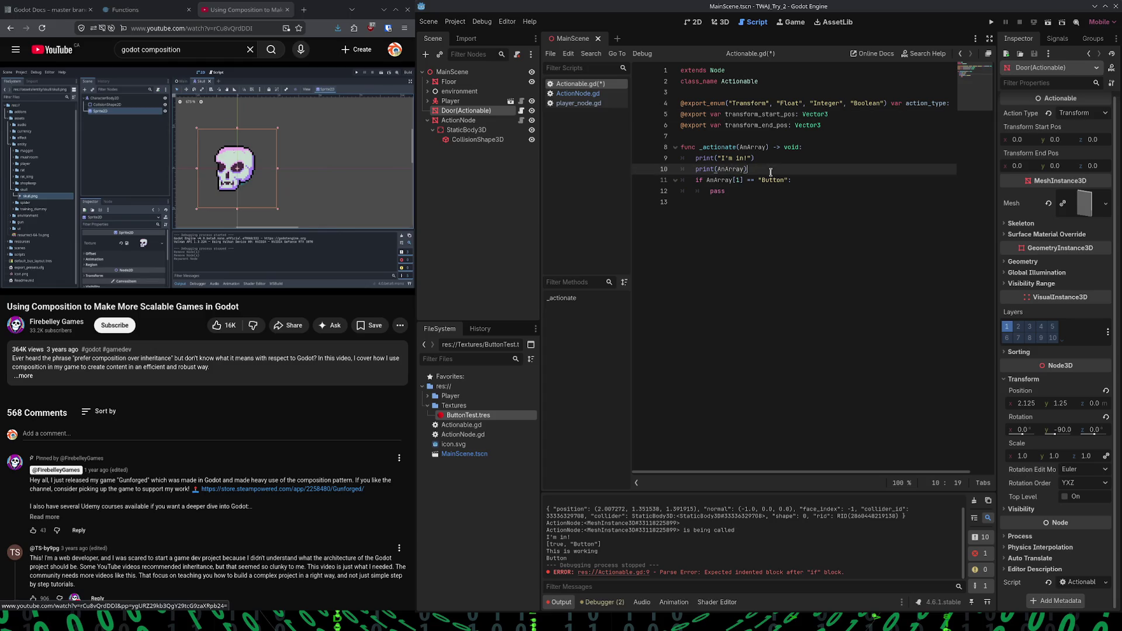
# Try and delete a print(self.transform) line, then search the Godot Docs for 'transform'
pyautogui.press('Return')
pyautogui.write('print()')
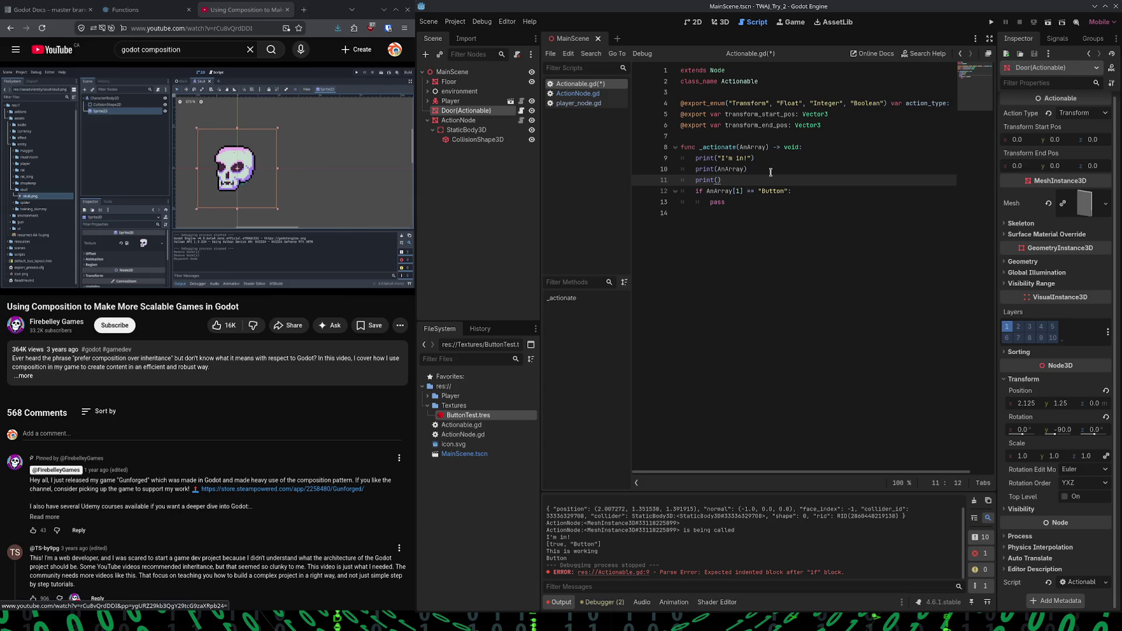
pyautogui.write('self')
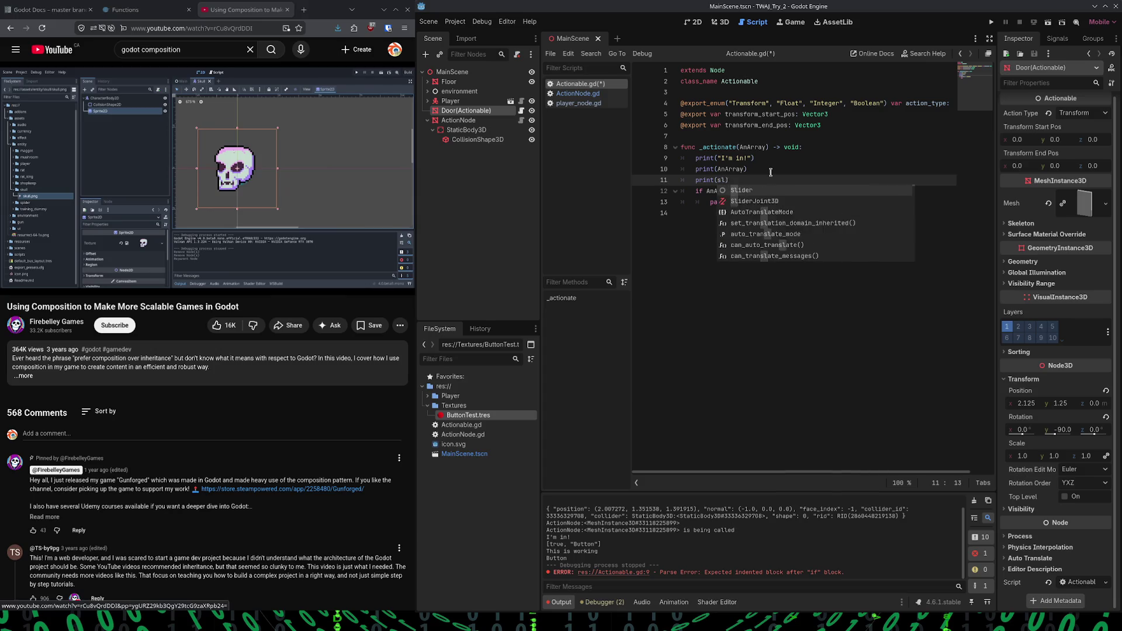
pyautogui.write('.tra')
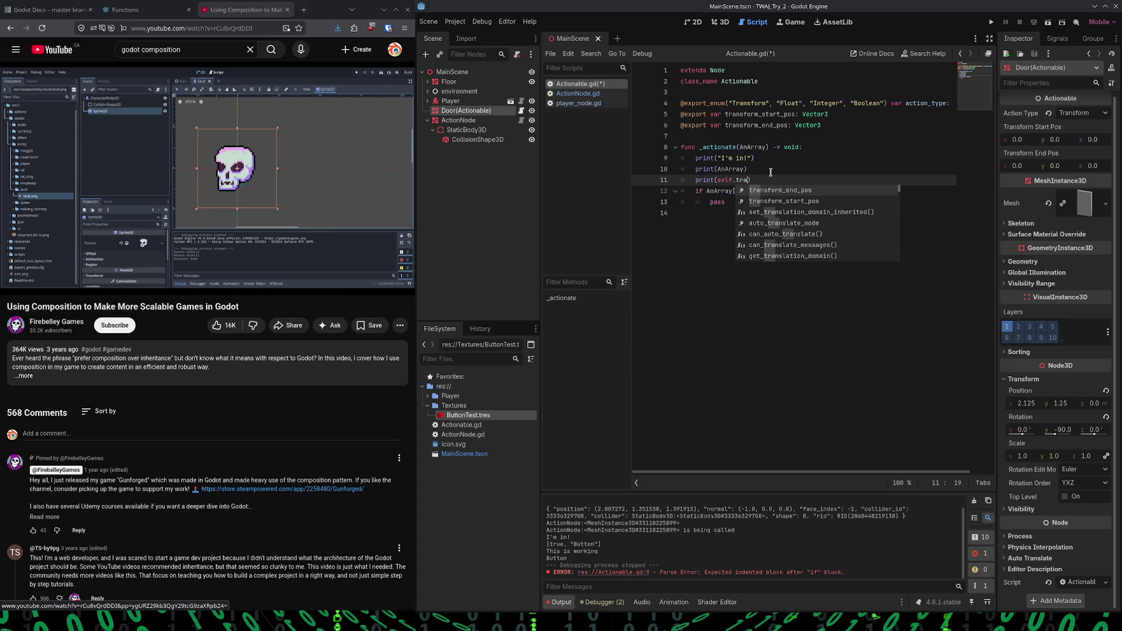
pyautogui.write('nsform')
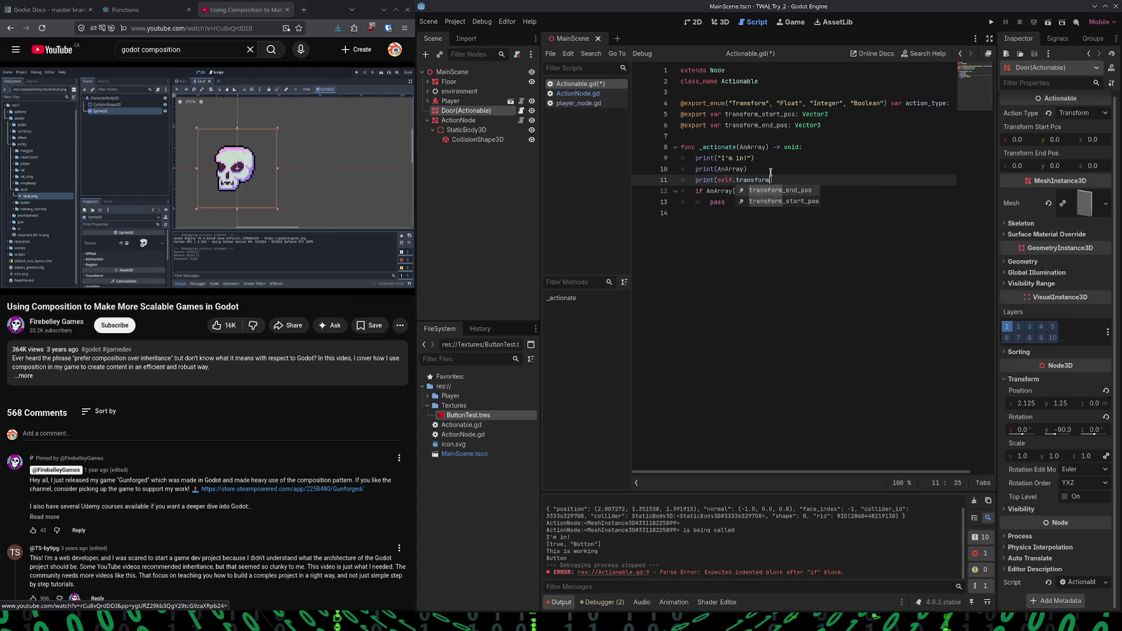
pyautogui.press('BackSpace')
pyautogui.press('BackSpace')
pyautogui.press('BackSpace')
pyautogui.write('Tr')
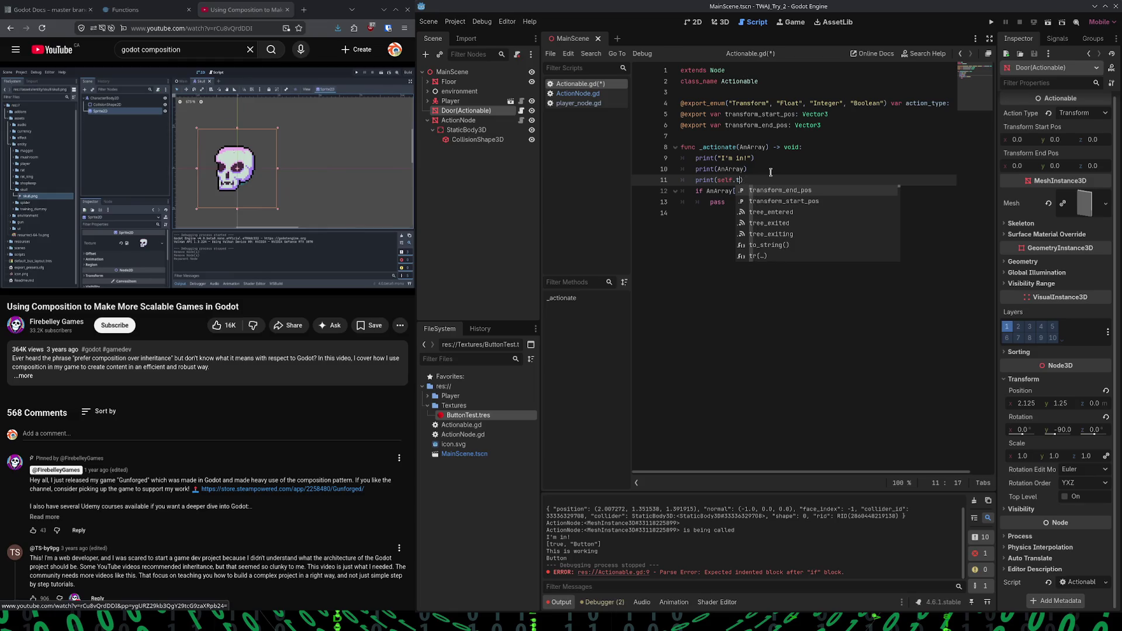
pyautogui.write('ansf')
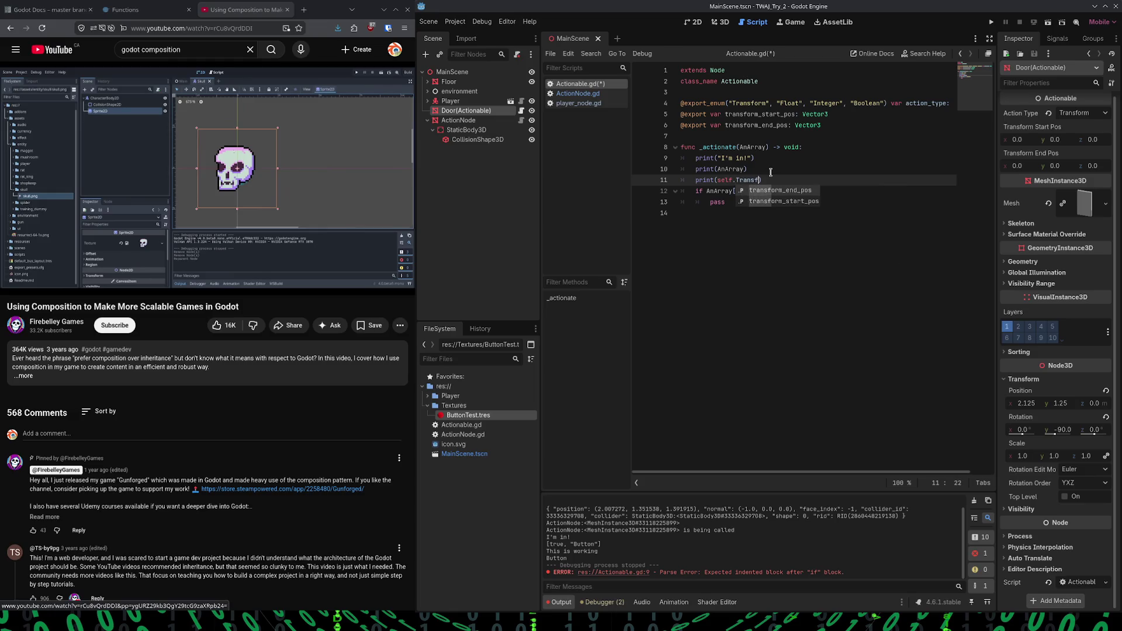
pyautogui.press('BackSpace')
pyautogui.press('BackSpace')
pyautogui.press('BackSpace')
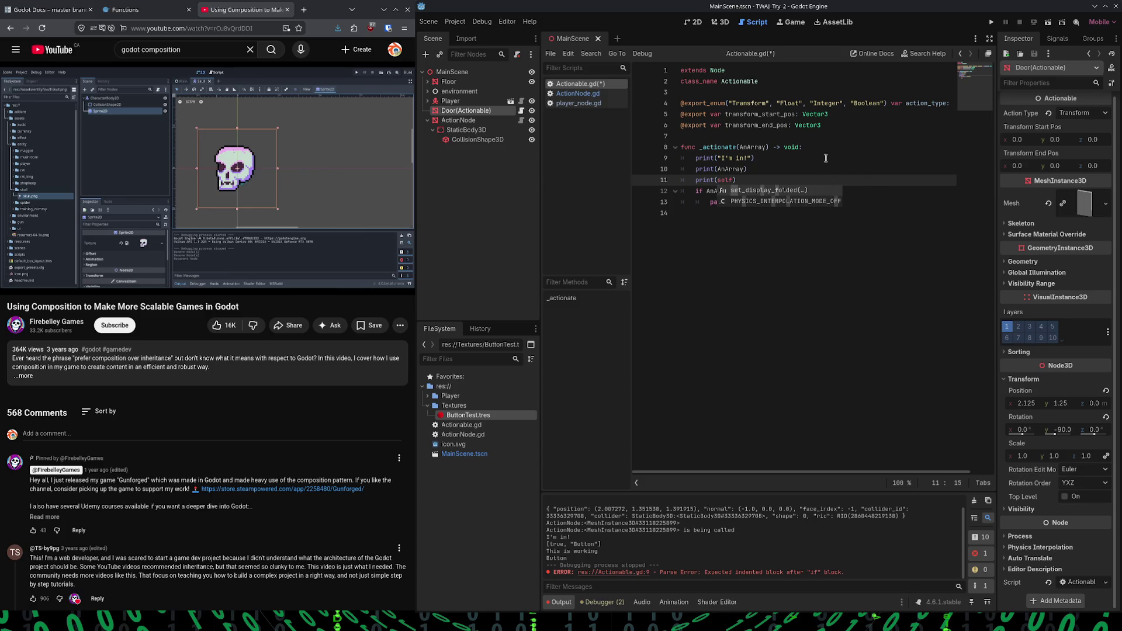
pyautogui.press('Escape')
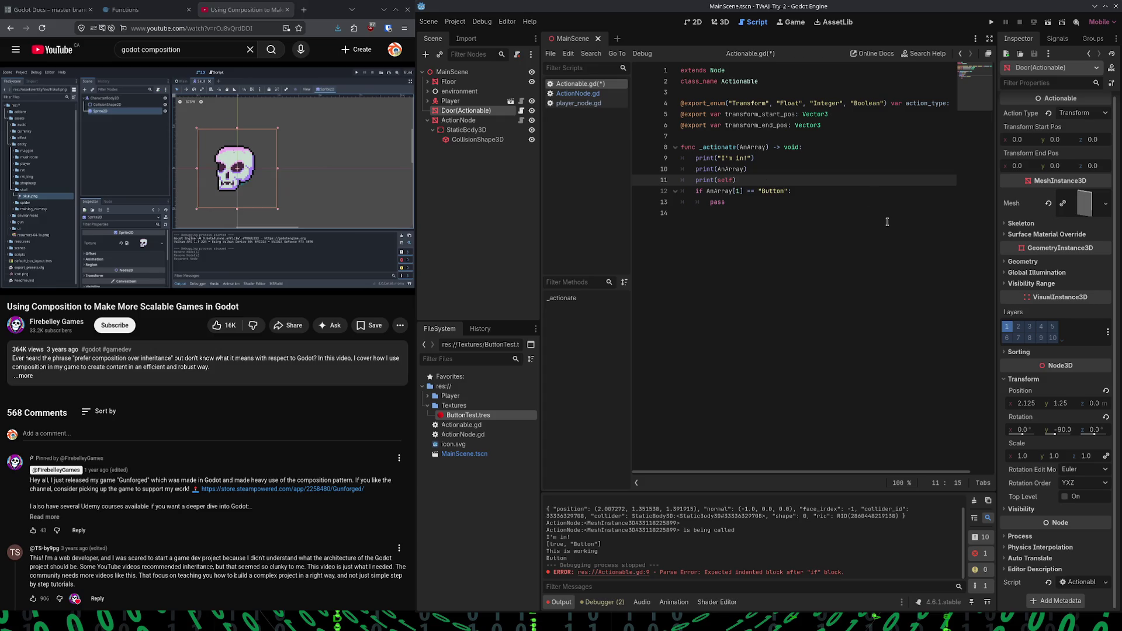
pyautogui.write('.')
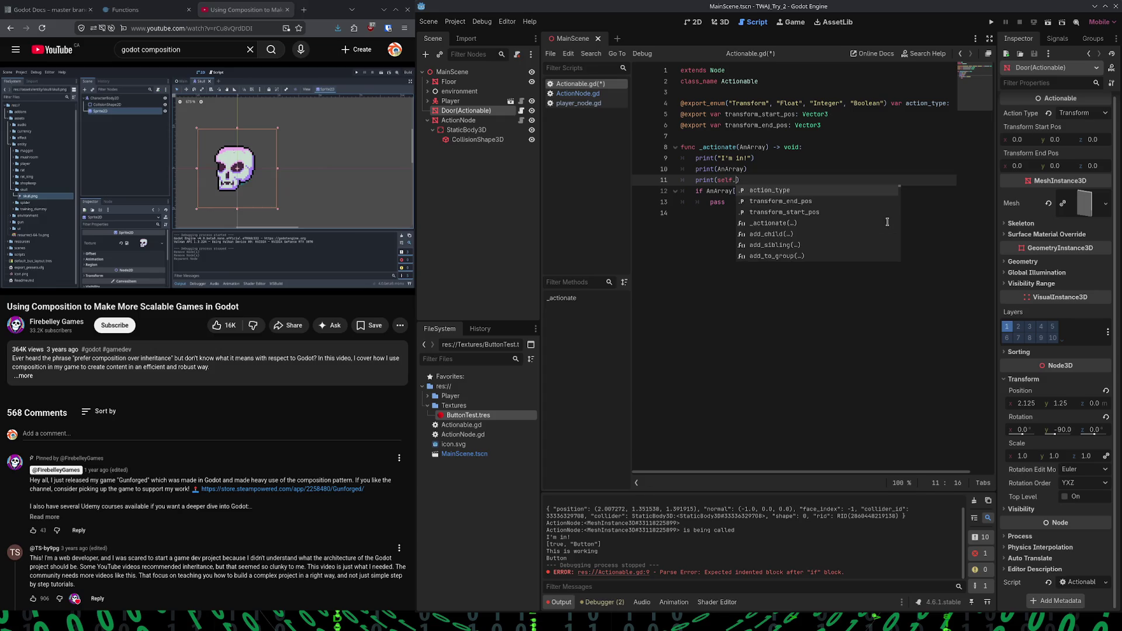
pyautogui.press('BackSpace')
pyautogui.press('BackSpace')
pyautogui.press('BackSpace')
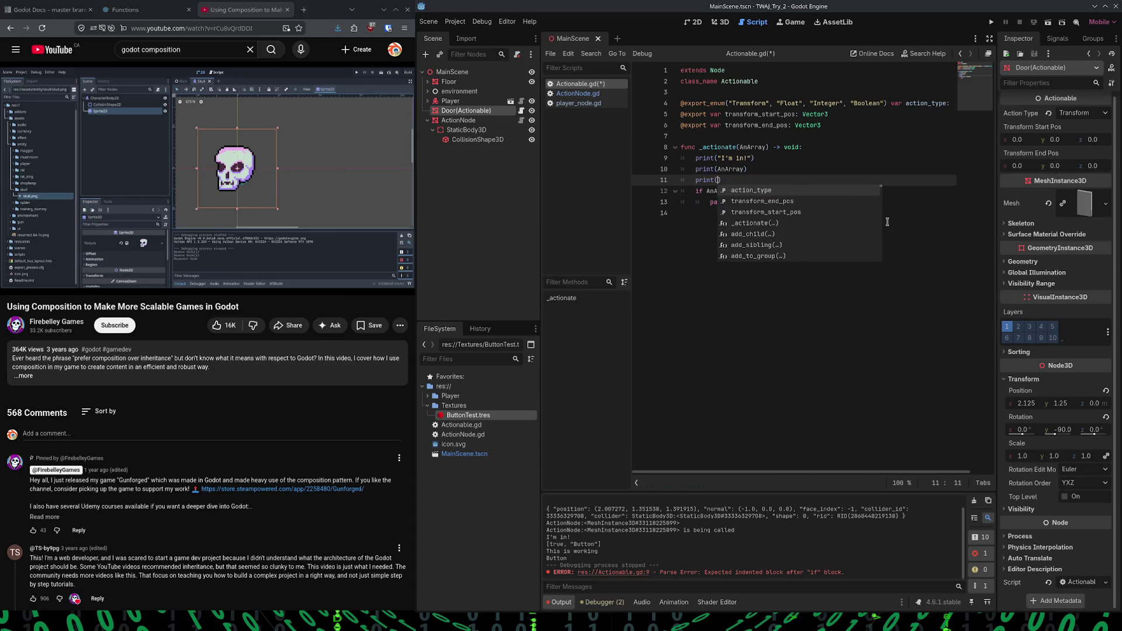
pyautogui.press('Right')
pyautogui.press('BackSpace')
pyautogui.press('BackSpace')
pyautogui.press('BackSpace')
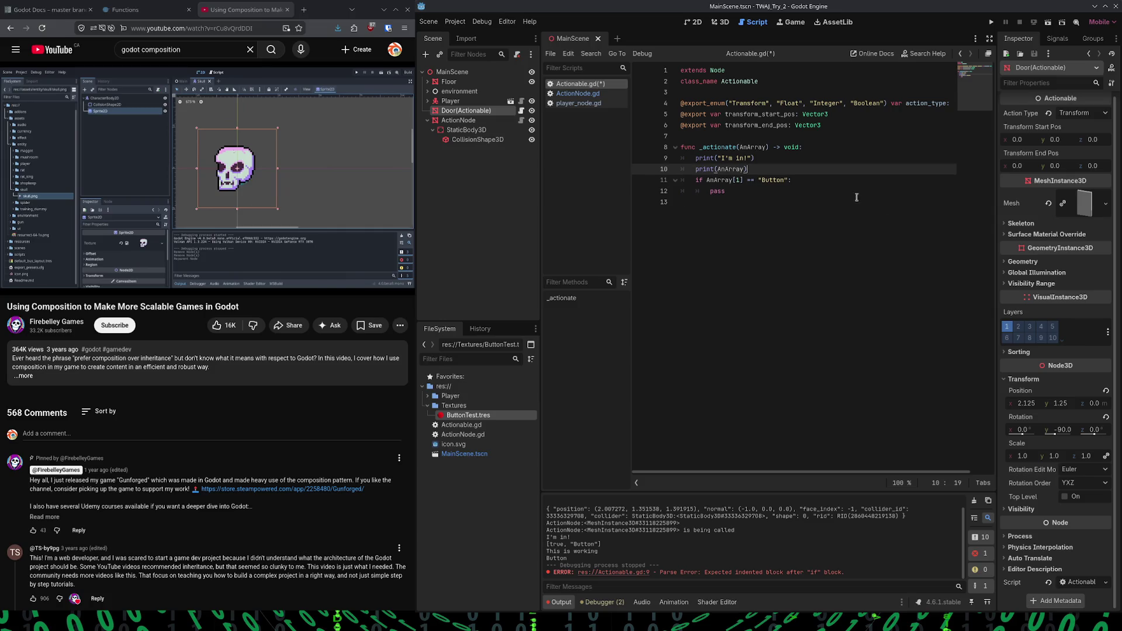
pyautogui.click(50, 10)
pyautogui.write('transform')
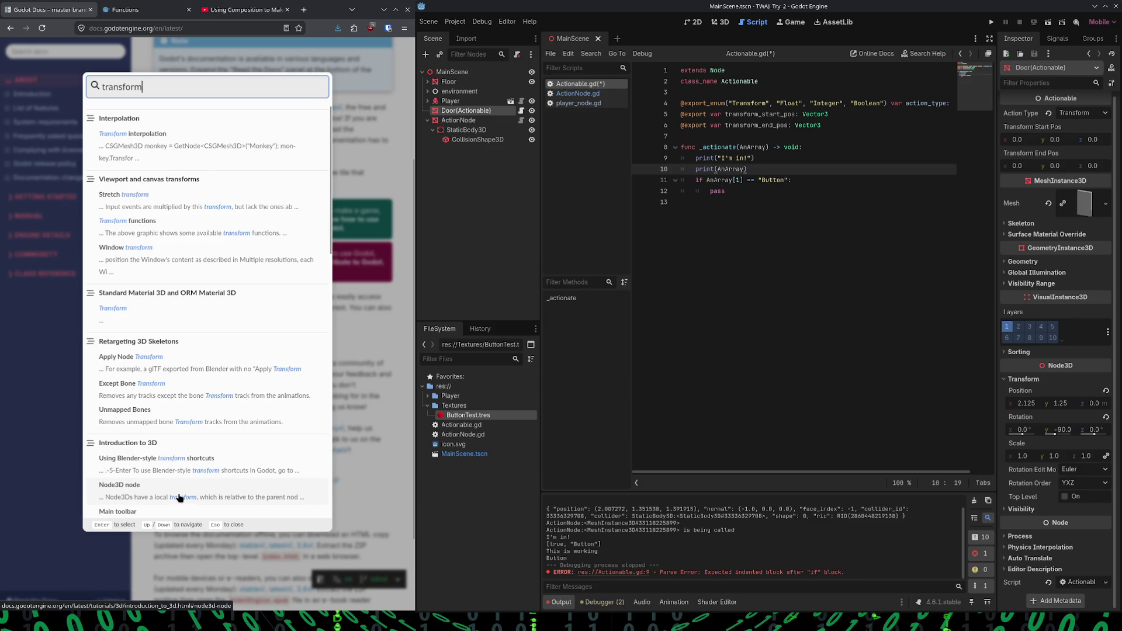
# Open the Introduction to 3D docs page from the results and read its Node3D section
pyautogui.click(259, 502)
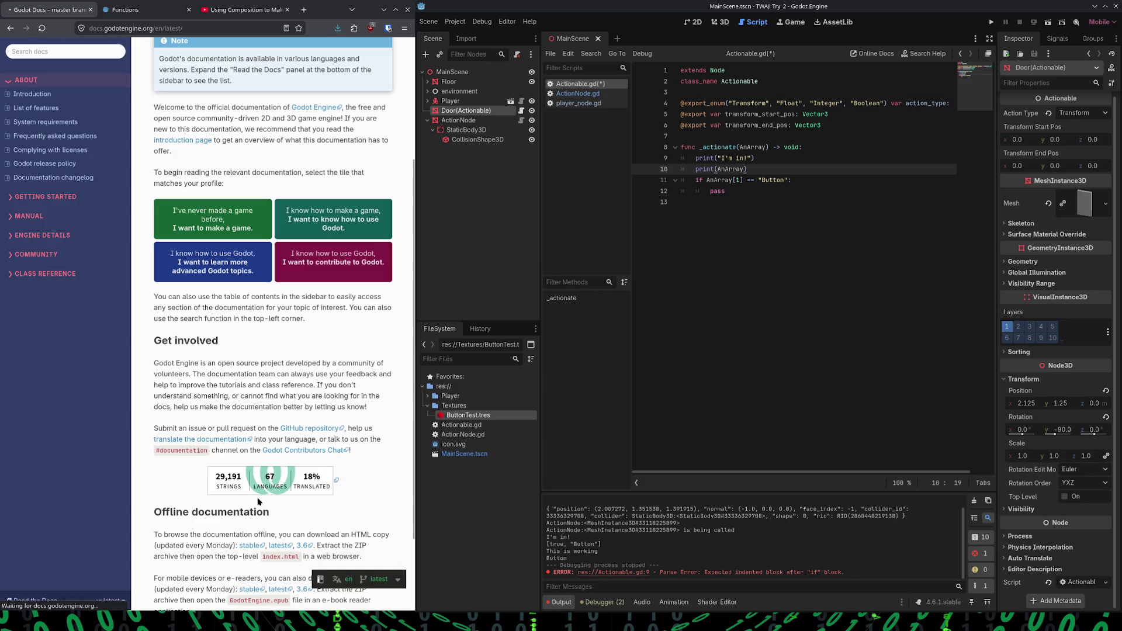
pyautogui.scroll(-5, 314, 442)
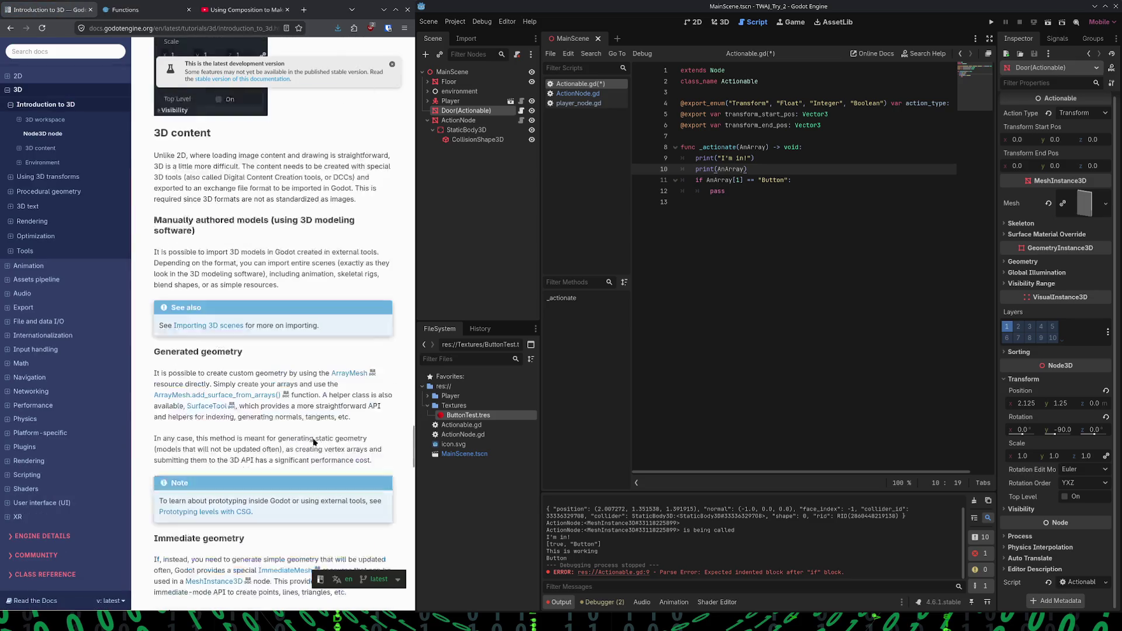
pyautogui.scroll(5, 310, 435)
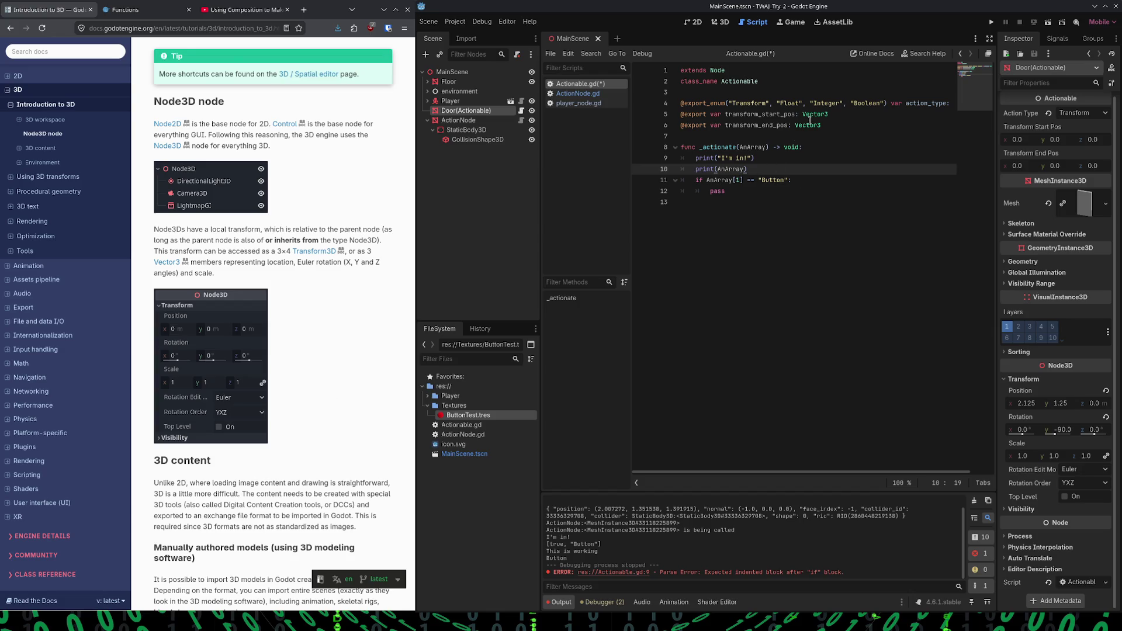
pyautogui.click(827, 115)
# Change transform_start_pos's type from Vector3 to Transform3D
pyautogui.press('Left')
pyautogui.press('BackSpace')
pyautogui.press('BackSpace')
pyautogui.press('BackSpace')
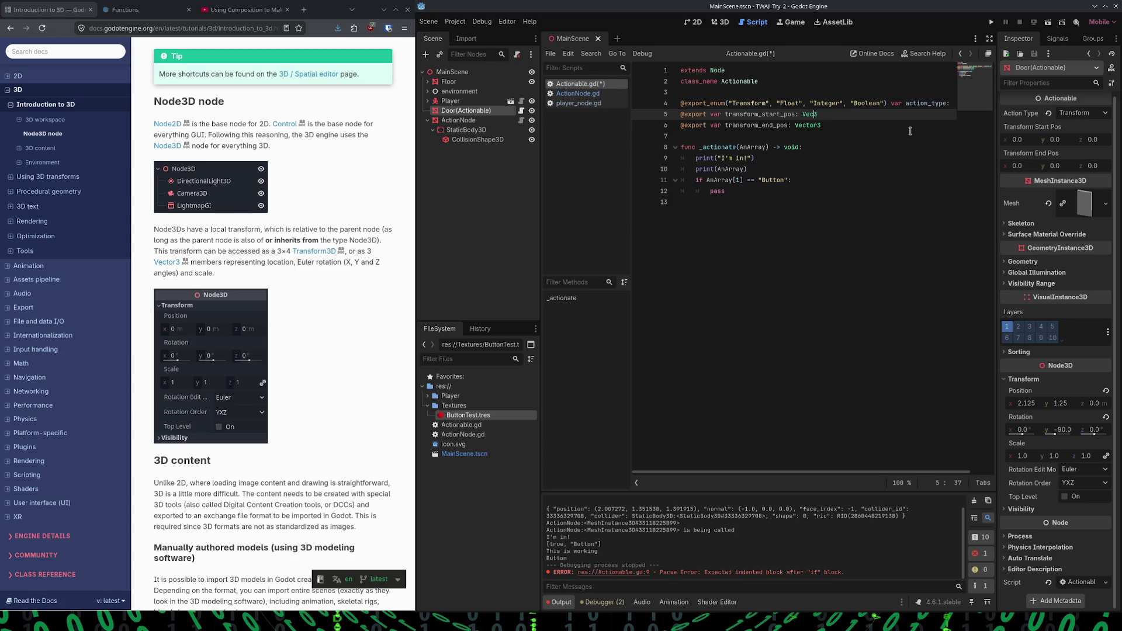
pyautogui.write('Transform3D')
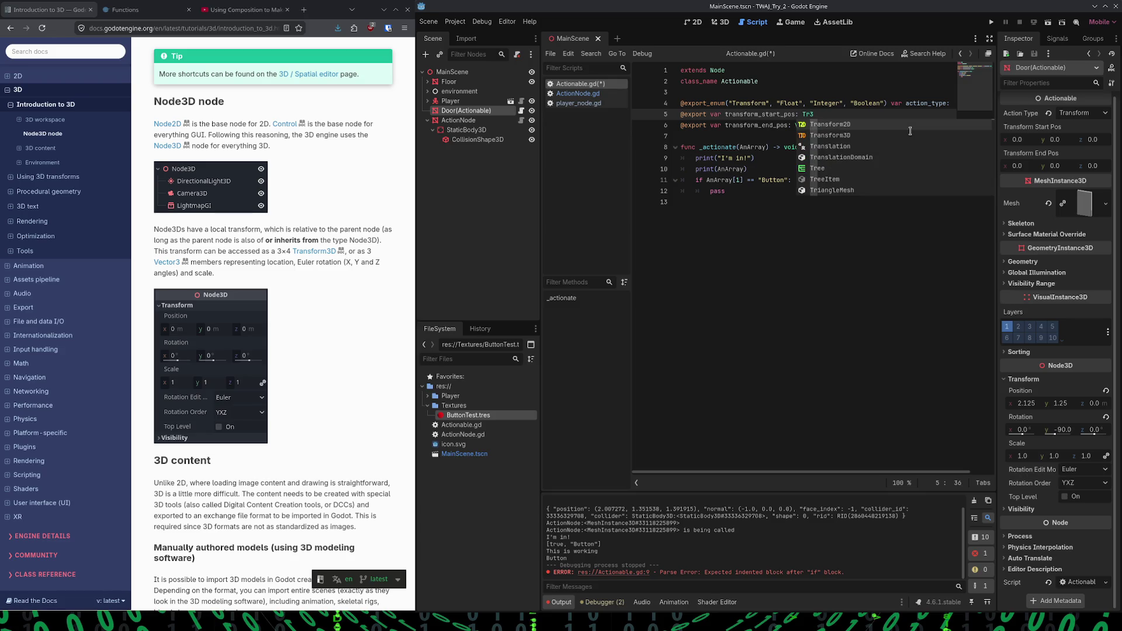
pyautogui.click(910, 131)
# Change transform_end_pos's type from Vector3 to Transform3D as well
pyautogui.click(827, 125)
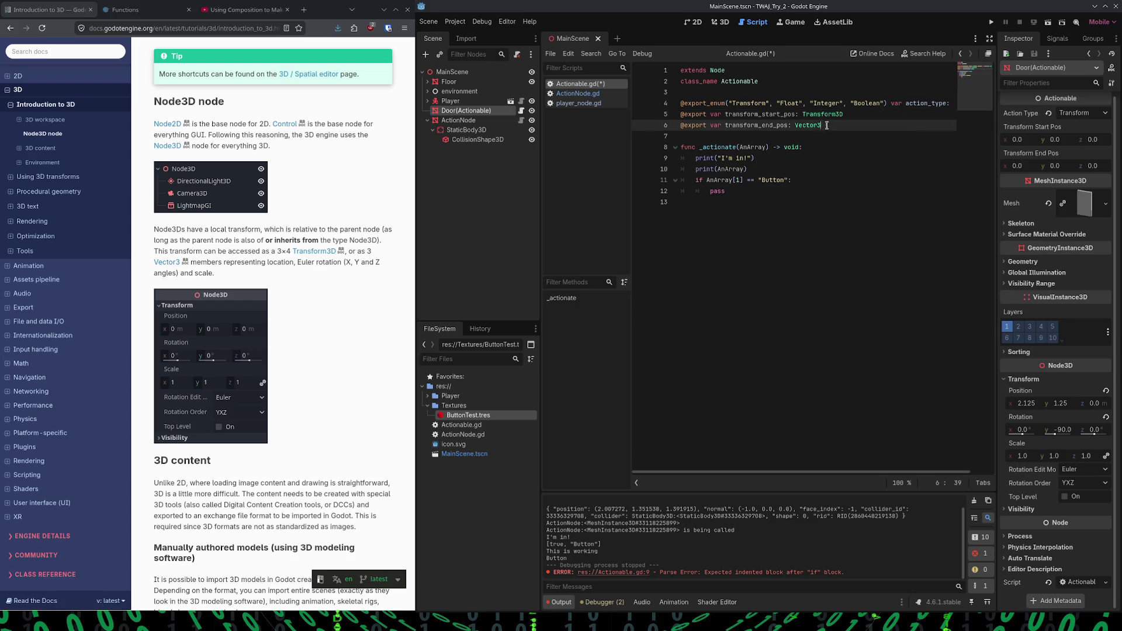
pyautogui.doubleClick(827, 125)
pyautogui.press('BackSpace')
pyautogui.write('Tr')
pyautogui.press('Down')
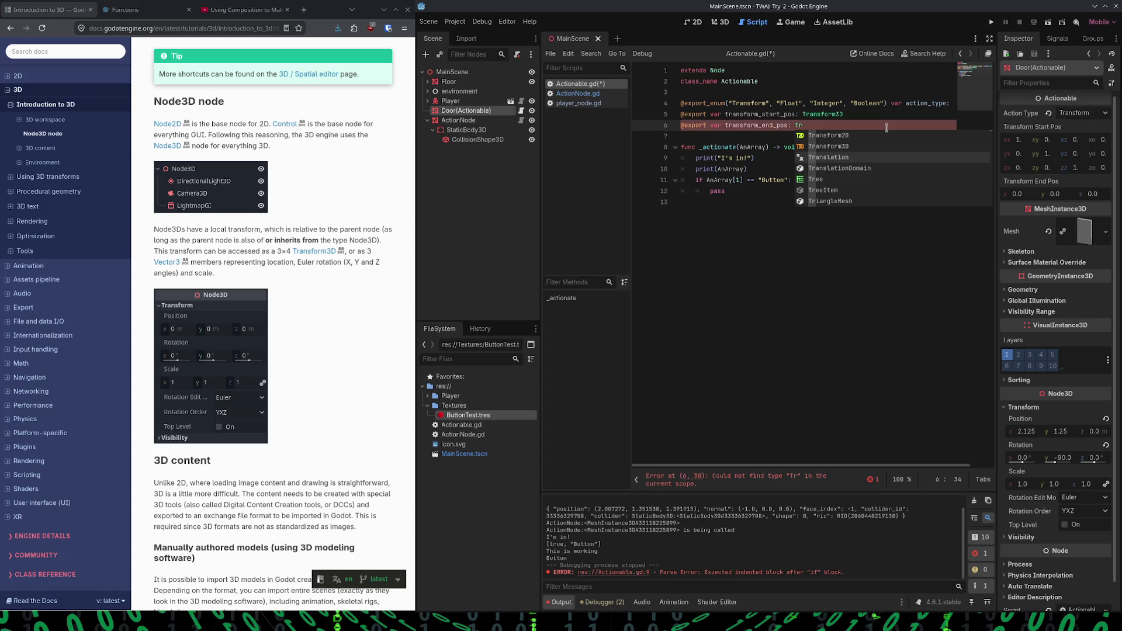
pyautogui.press('Up')
pyautogui.press('Escape')
pyautogui.write('ans')
pyautogui.press('Return')
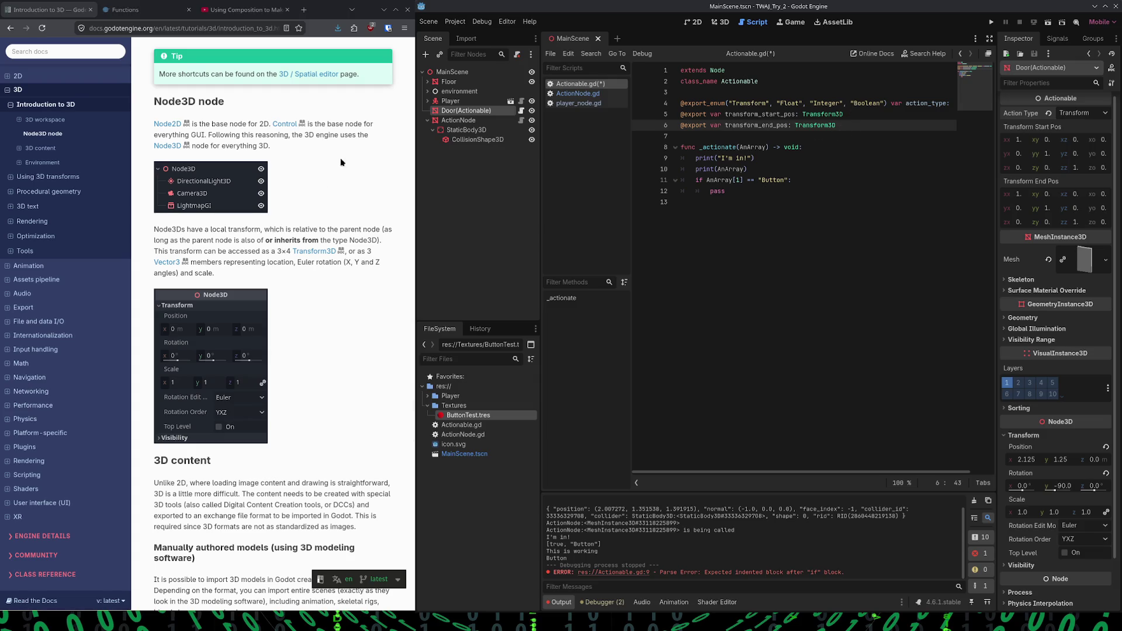
# Search the docs for 'transform3d' and open the Transform3D class reference page
pyautogui.scroll(-15, 339, 338)
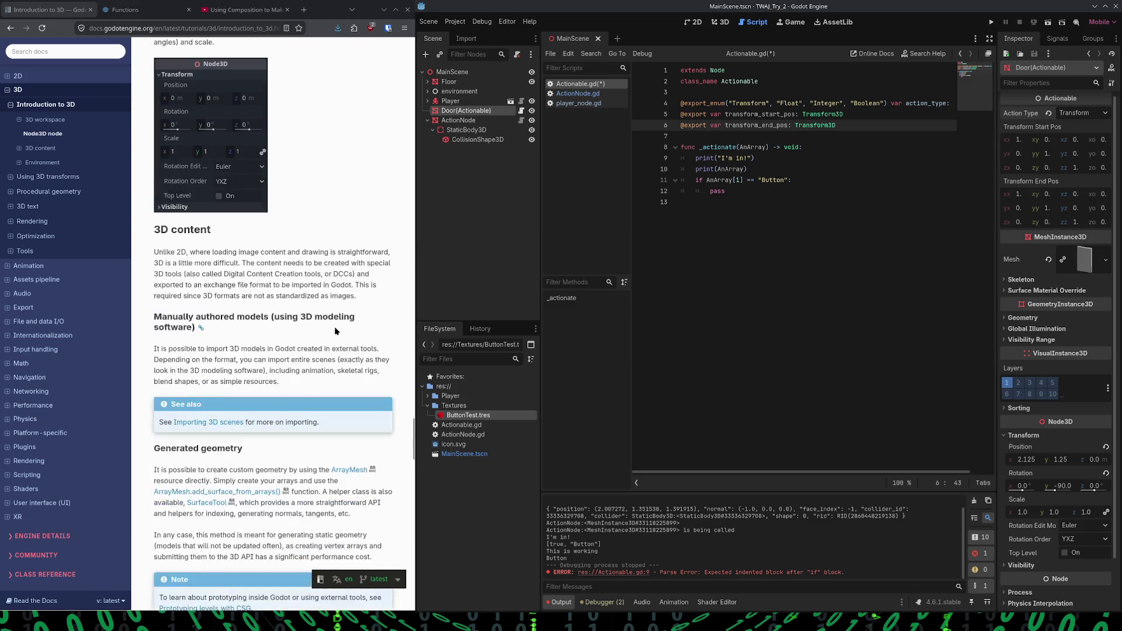
pyautogui.scroll(-15, 316, 309)
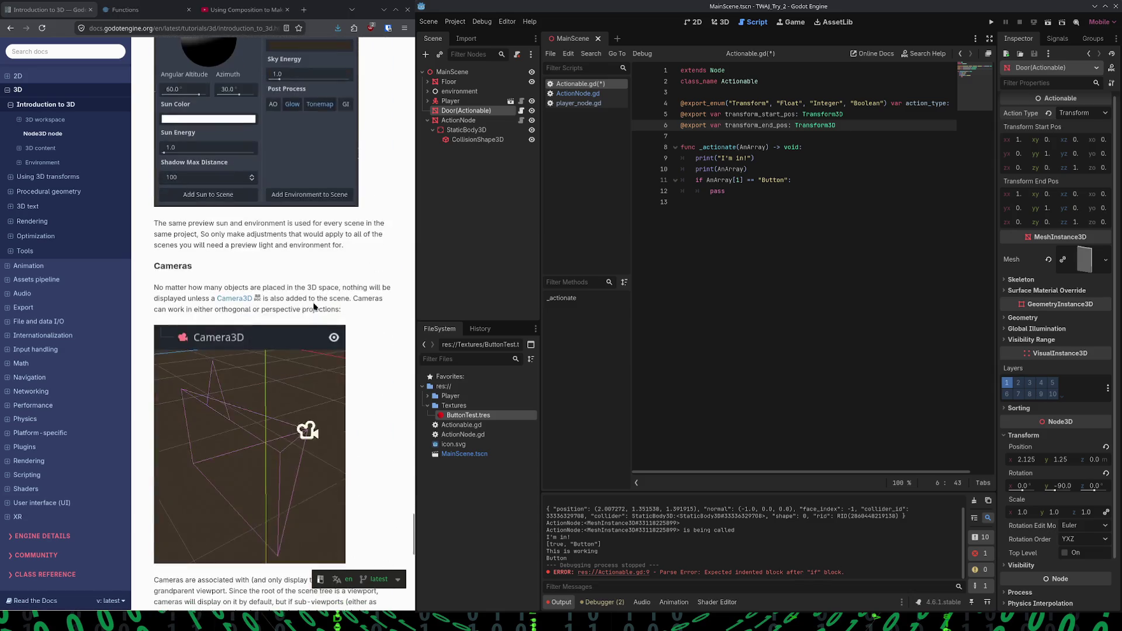
pyautogui.click(58, 56)
pyautogui.write('transform3d')
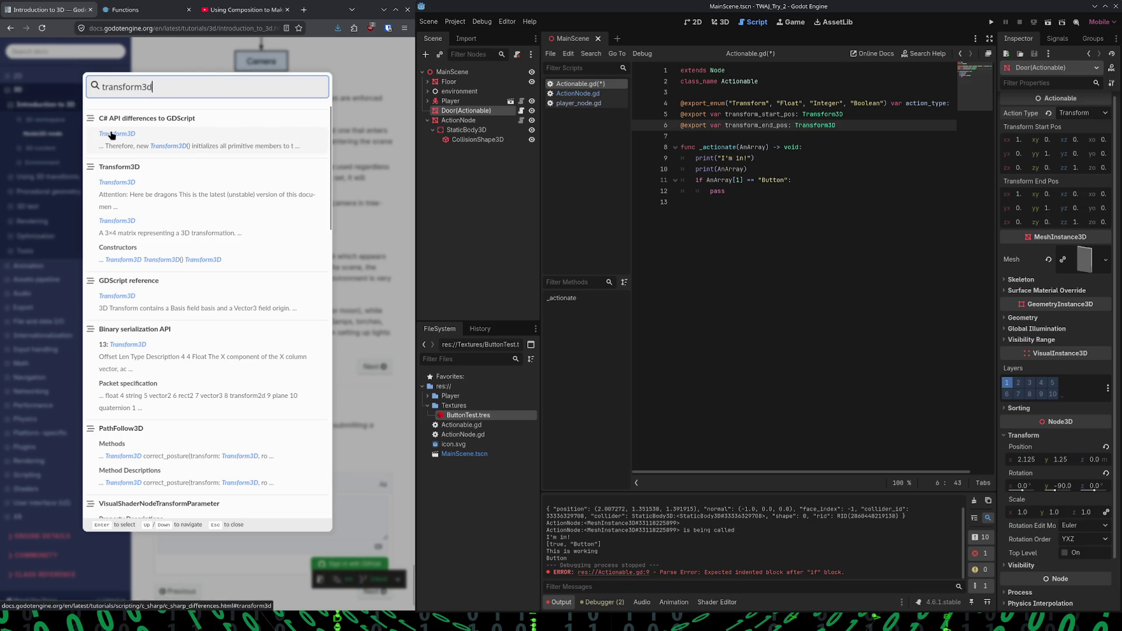
pyautogui.click(115, 134)
pyautogui.click(11, 28)
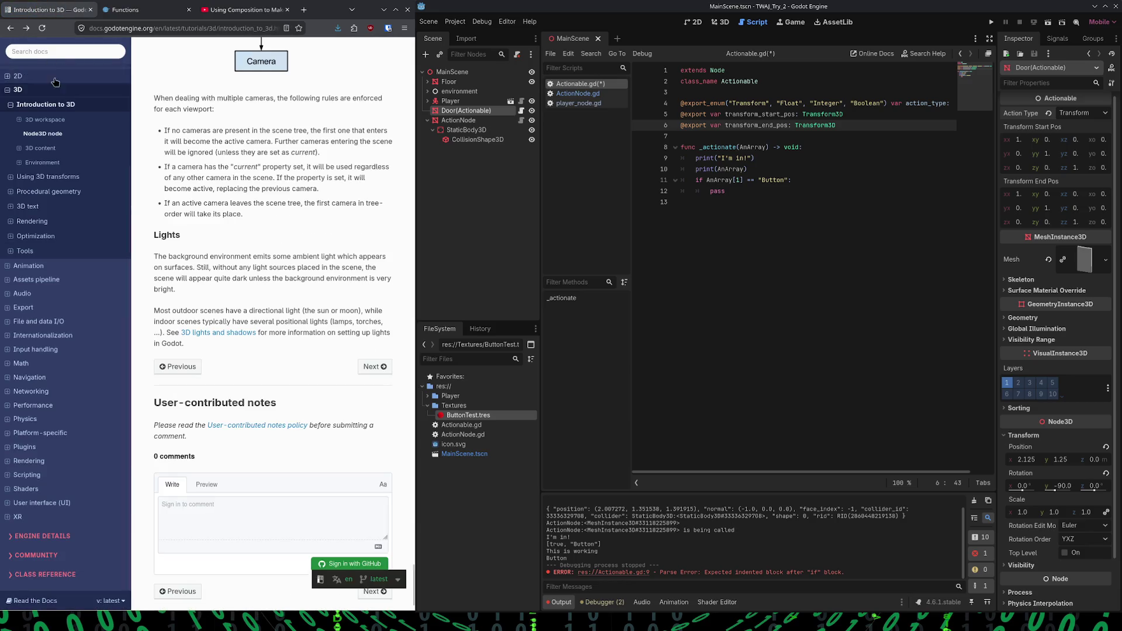
pyautogui.click(58, 52)
pyautogui.write('t')
pyautogui.press('BackSpace')
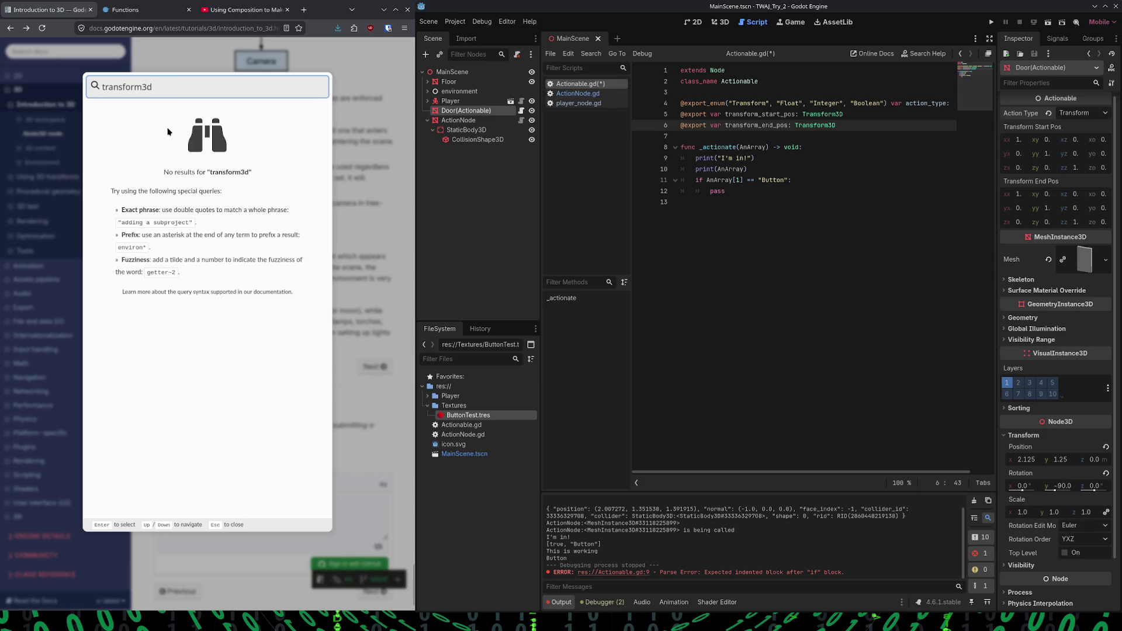
pyautogui.press('BackSpace')
pyautogui.press('BackSpace')
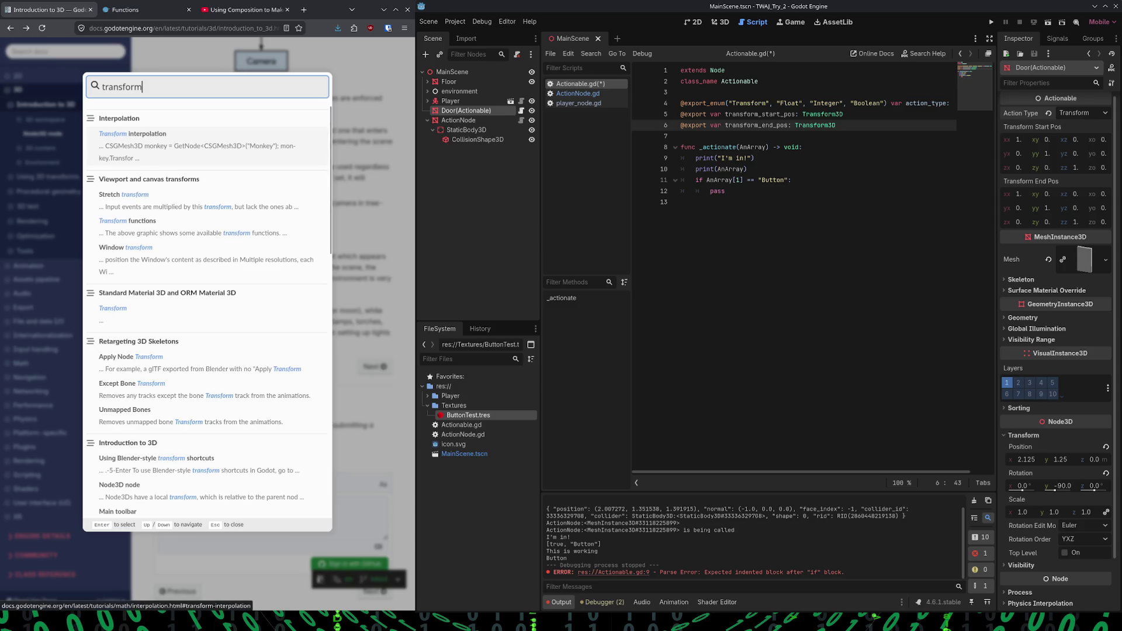
pyautogui.write('3d')
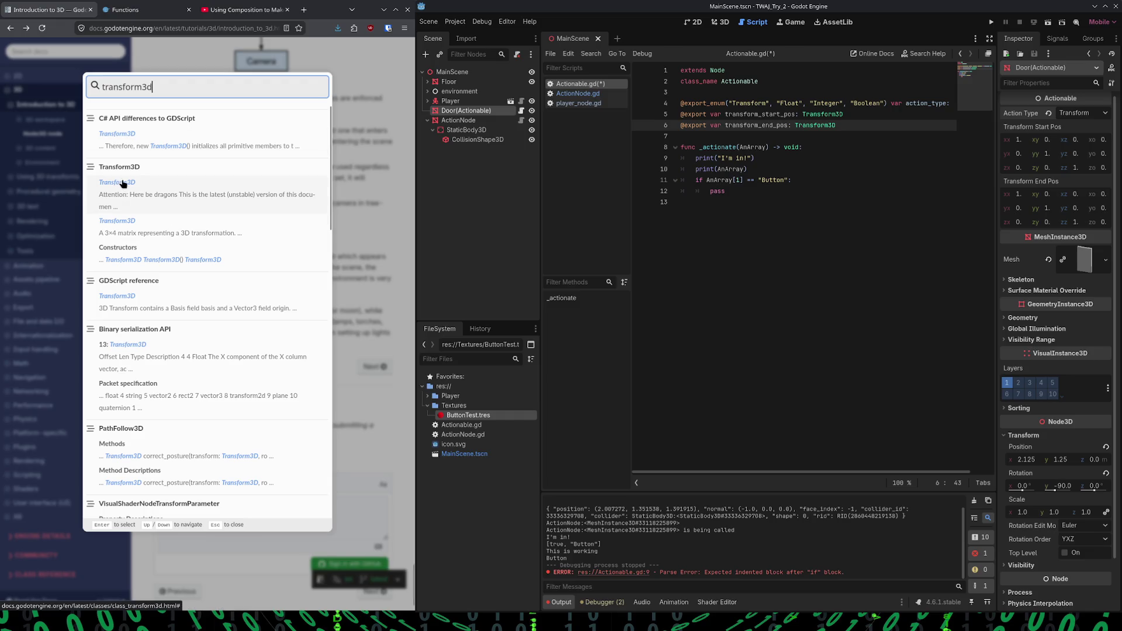
pyautogui.click(123, 224)
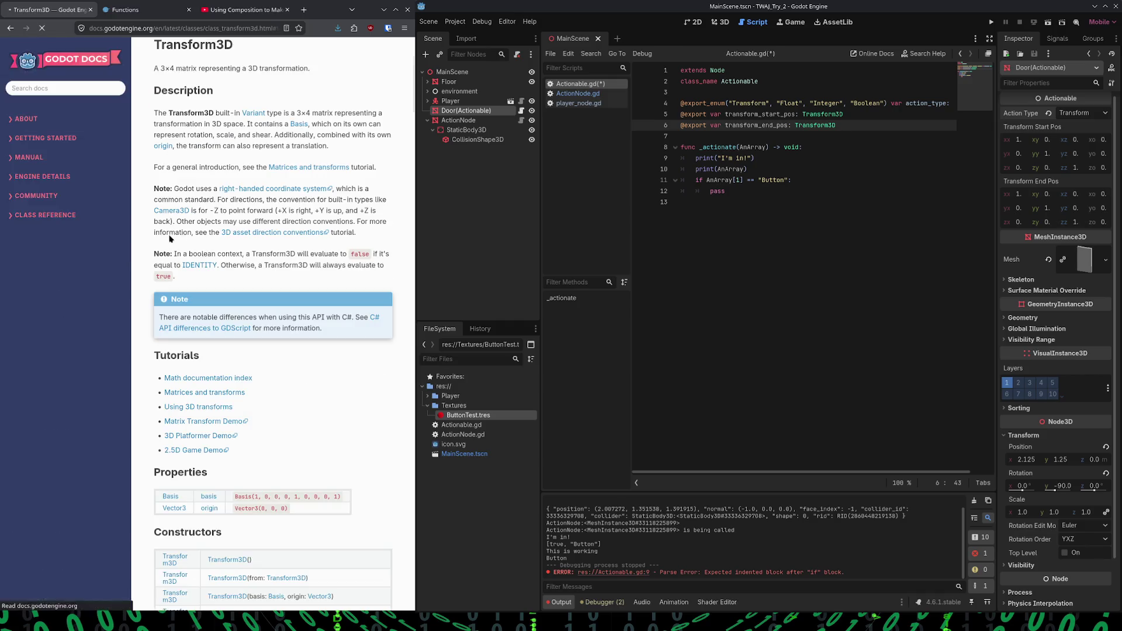
pyautogui.scroll(-3, 297, 249)
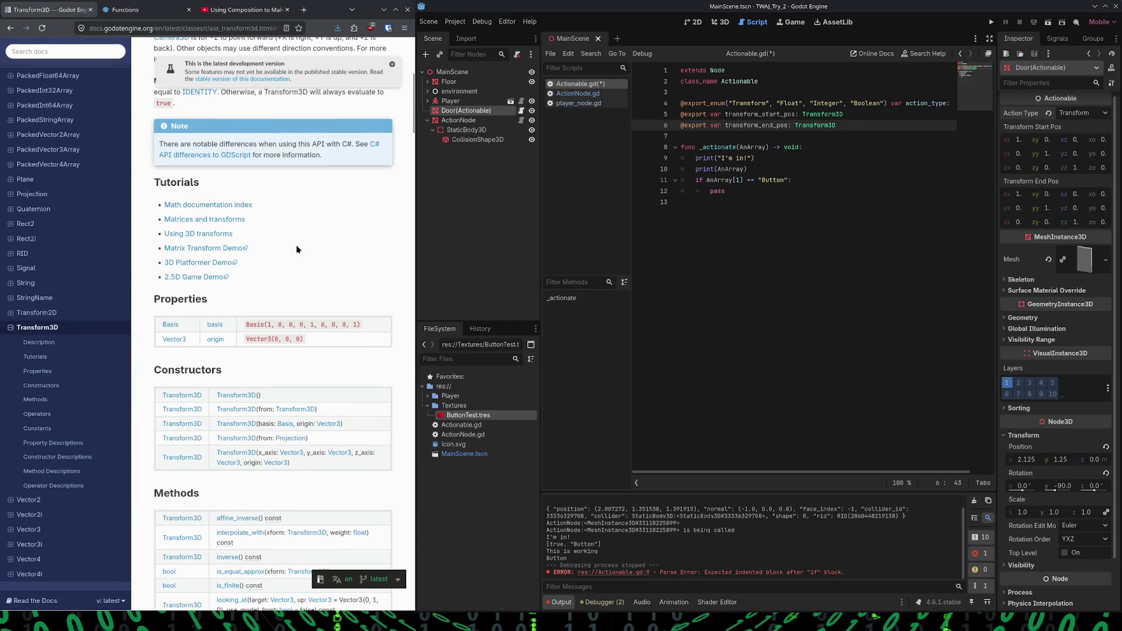
pyautogui.scroll(-4, 296, 250)
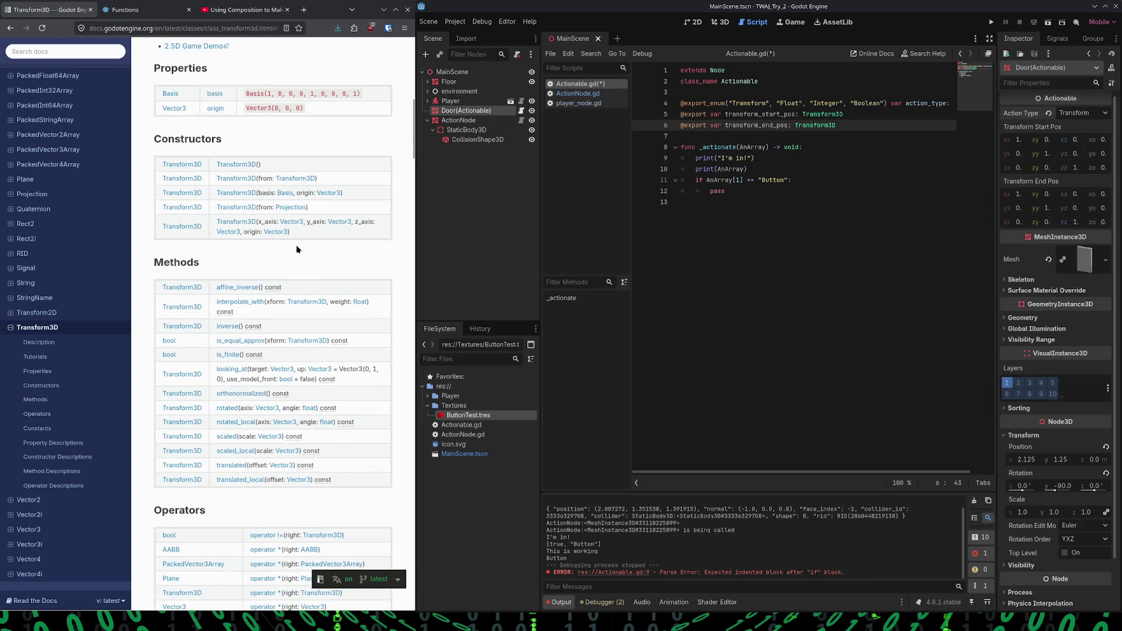
pyautogui.scroll(-4, 297, 249)
pyautogui.scroll(-7, 295, 248)
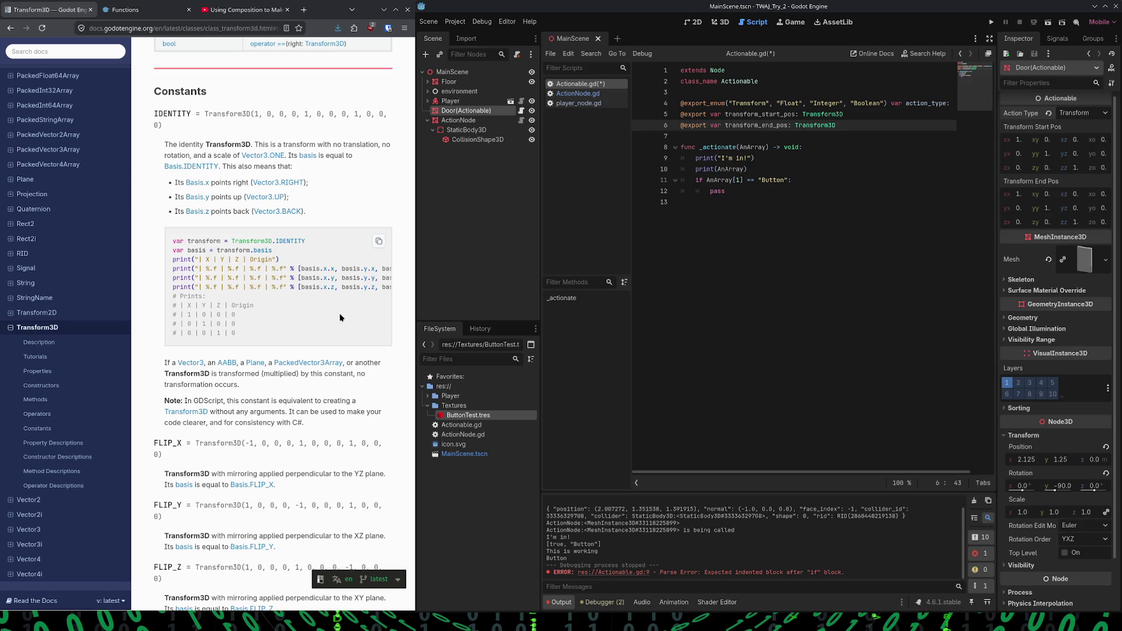
pyautogui.scroll(2, 340, 317)
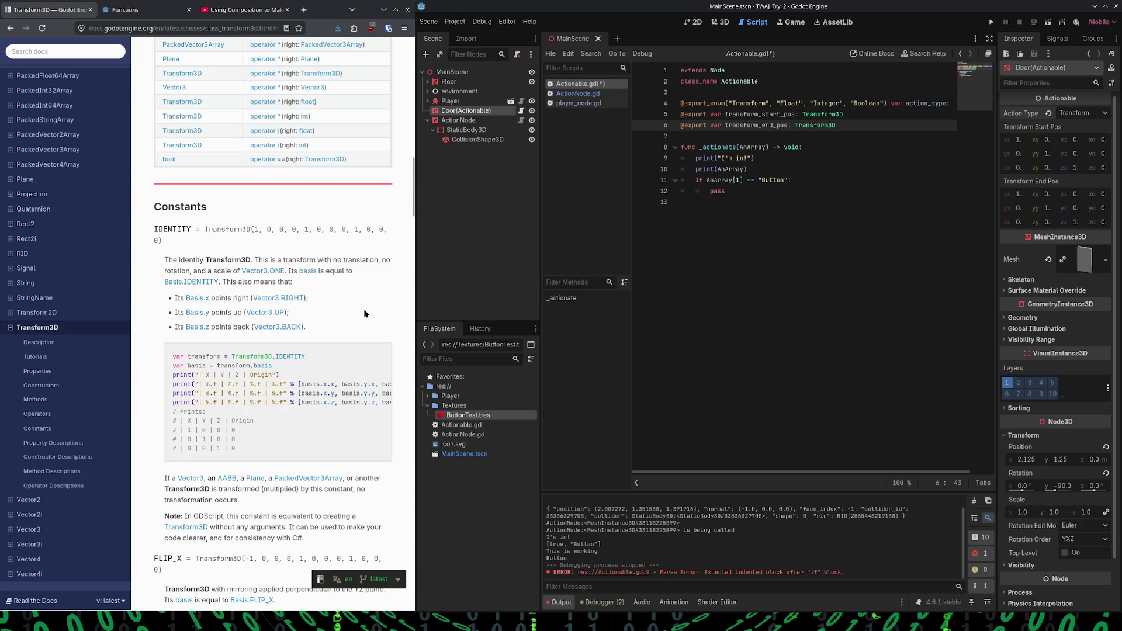
pyautogui.scroll(-2, 364, 314)
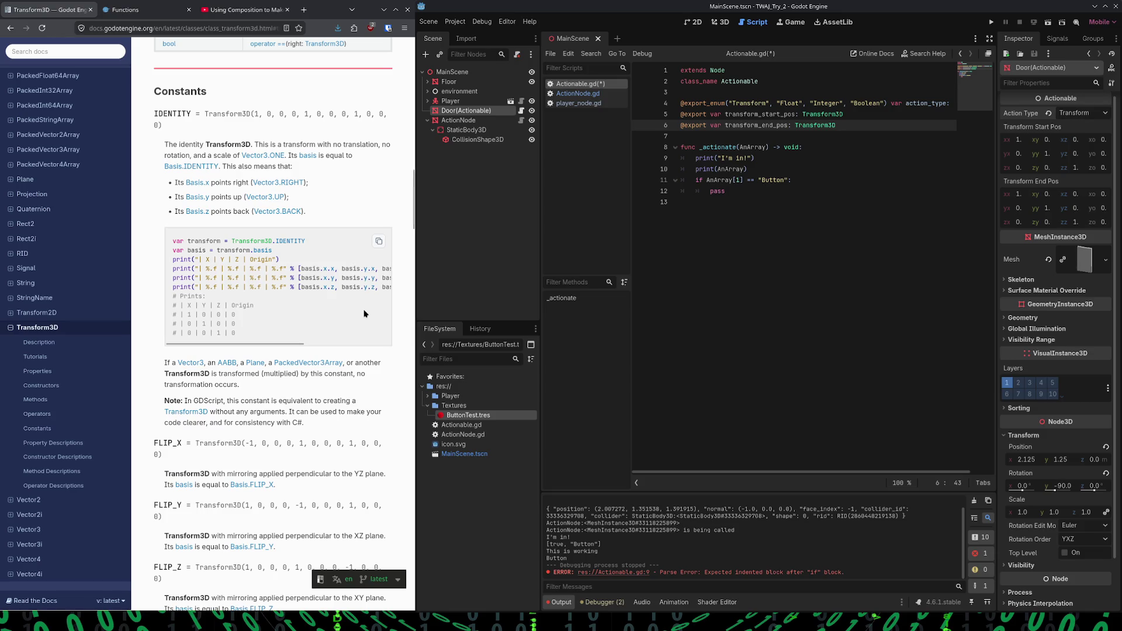
pyautogui.scroll(-3, 364, 314)
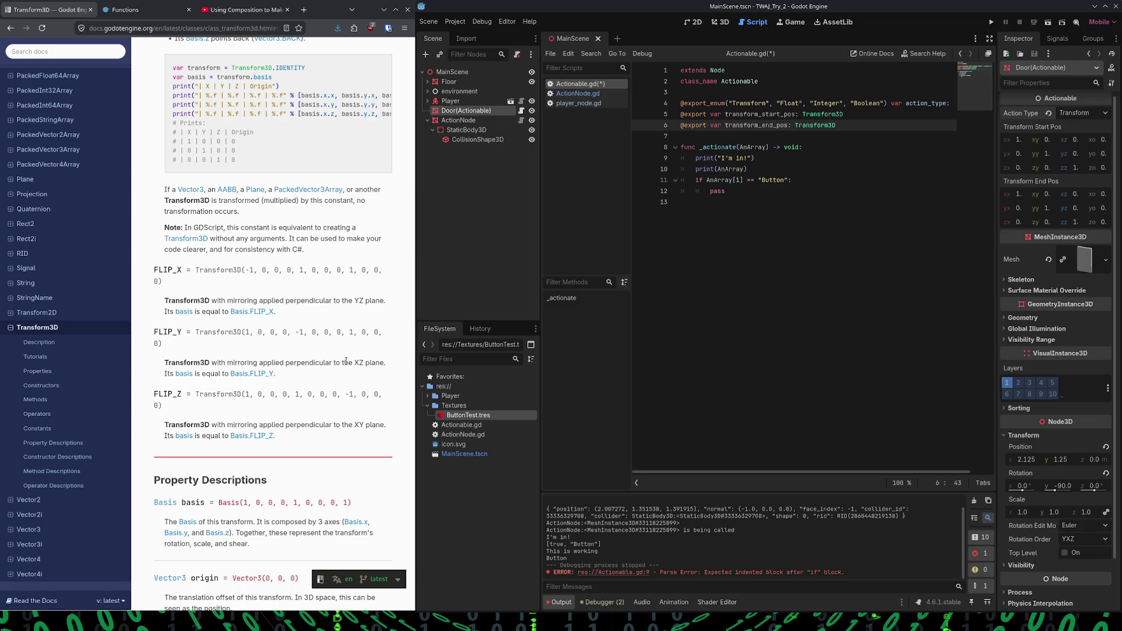
pyautogui.scroll(-7, 346, 361)
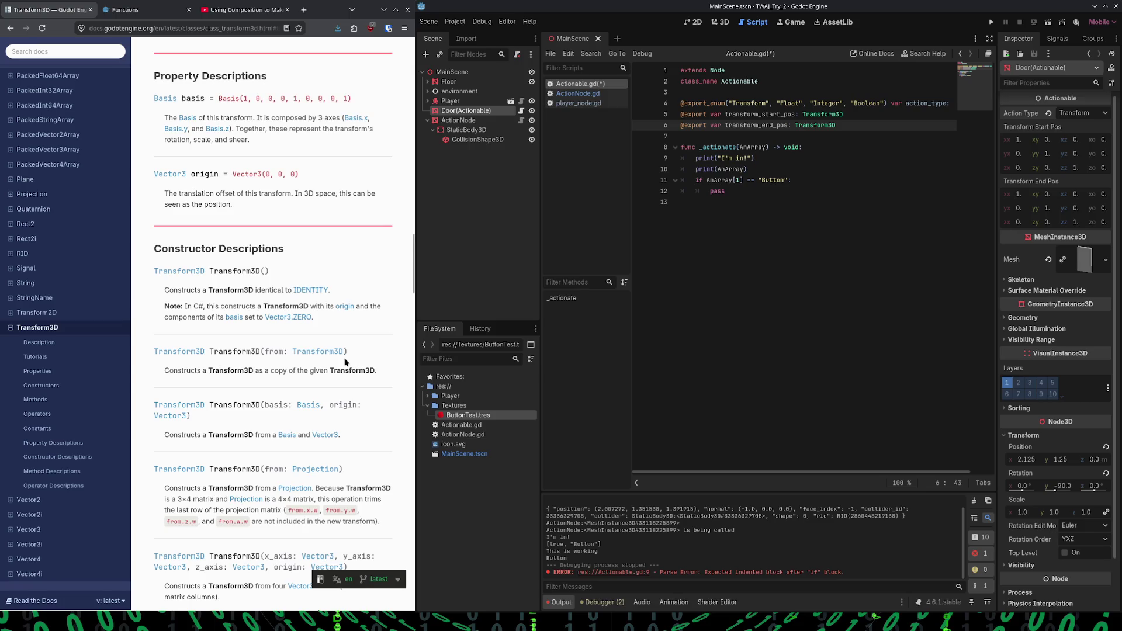
pyautogui.scroll(-2, 345, 360)
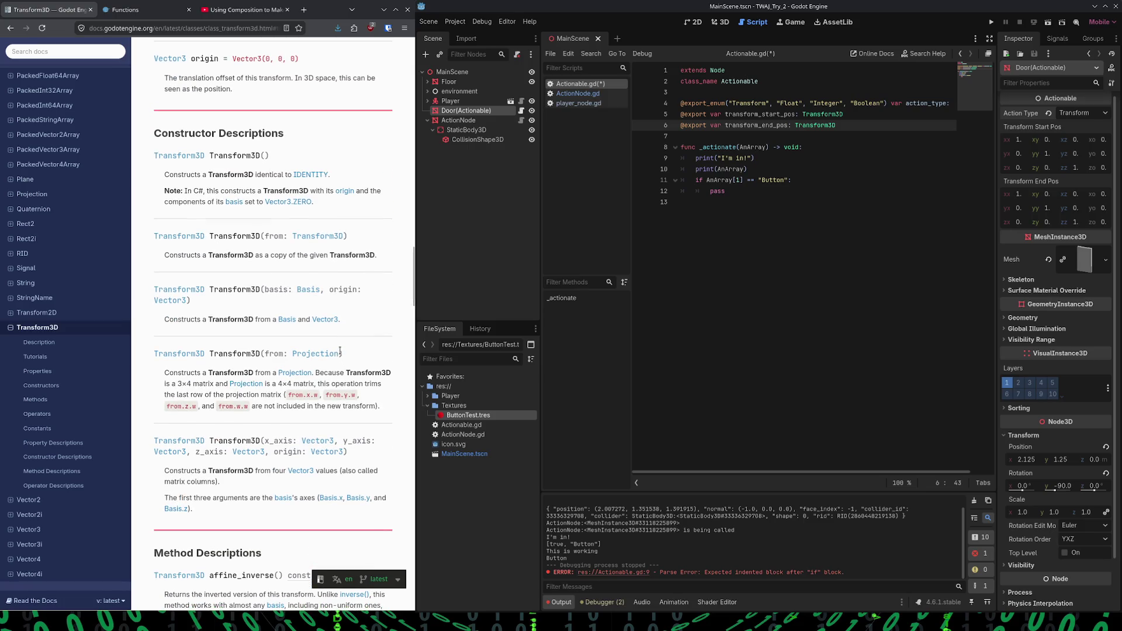
pyautogui.scroll(-3, 339, 350)
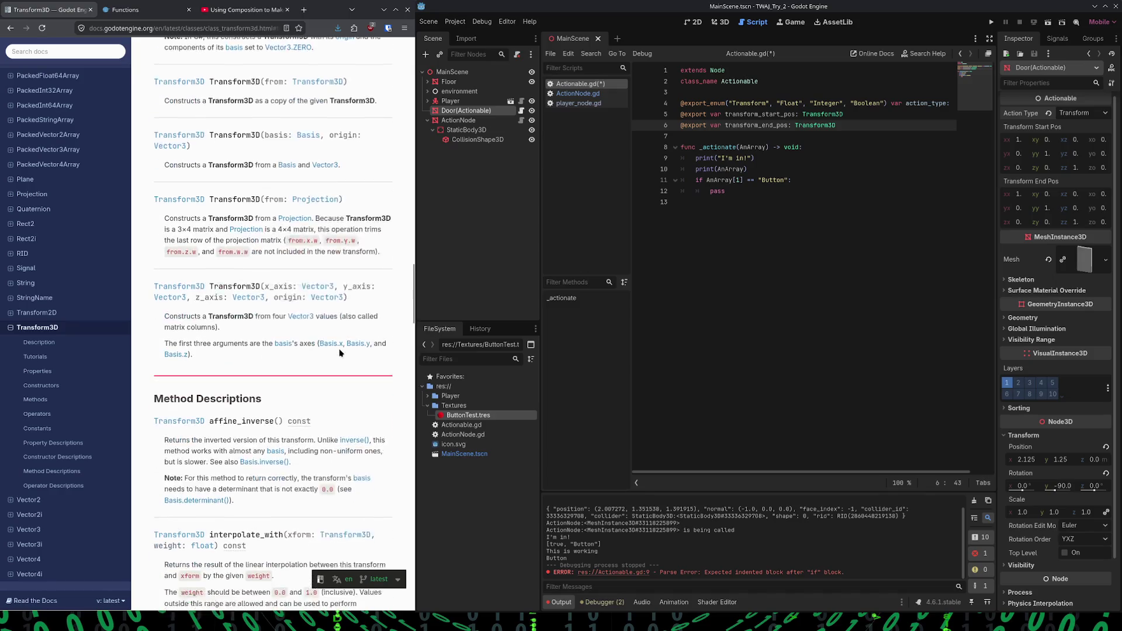
pyautogui.scroll(-2, 340, 352)
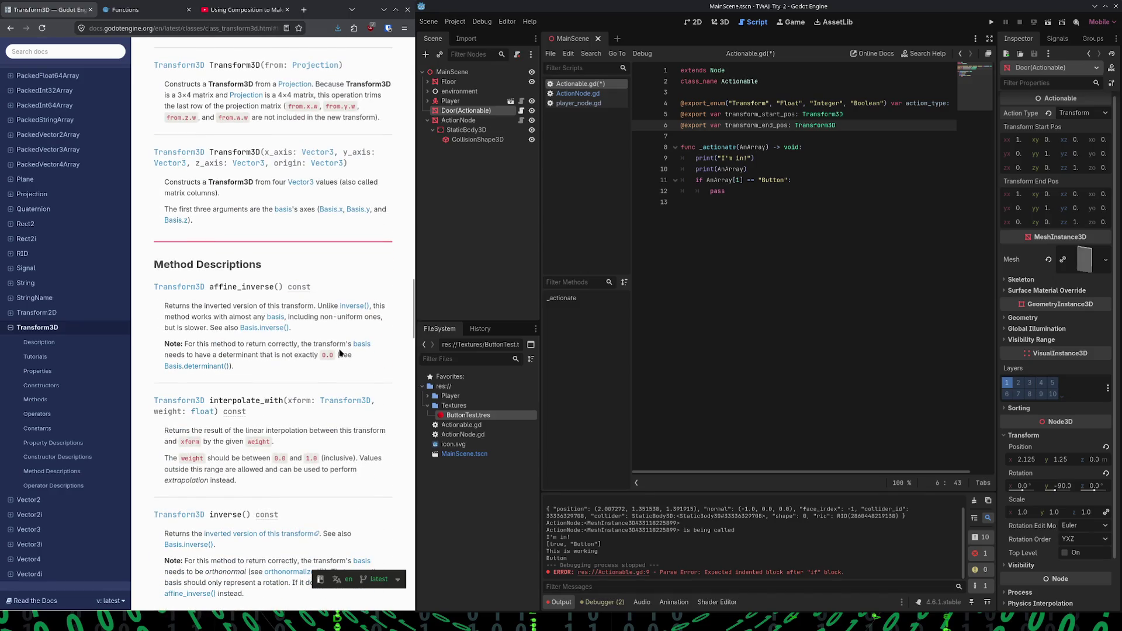
pyautogui.scroll(-2, 340, 352)
pyautogui.scroll(-4, 340, 352)
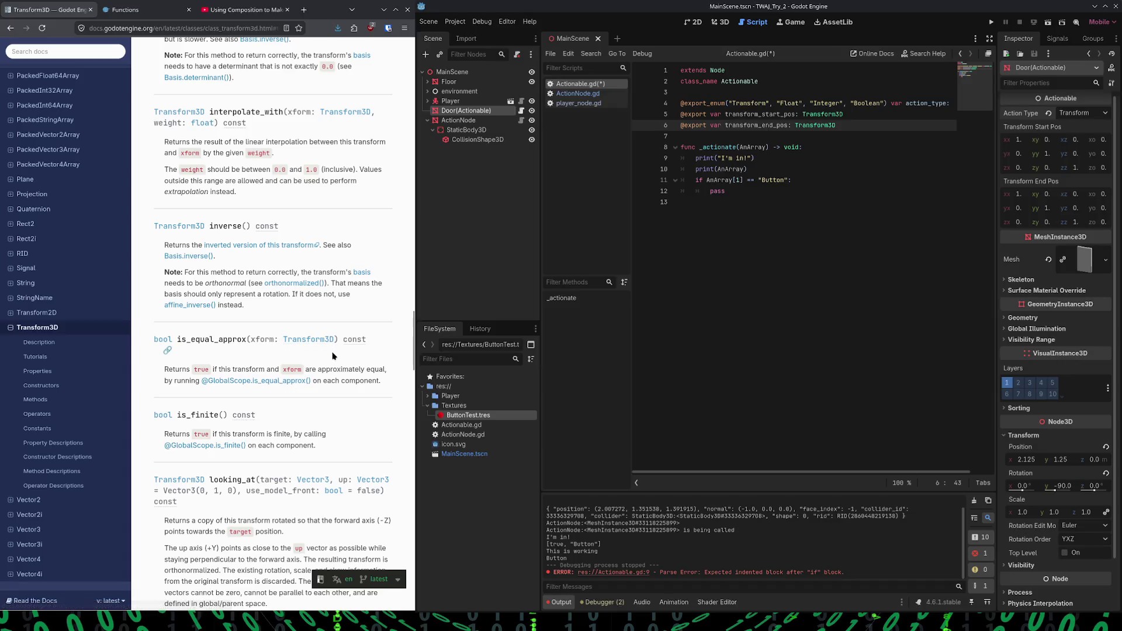
pyautogui.scroll(-1, 333, 356)
pyautogui.scroll(-1, 332, 356)
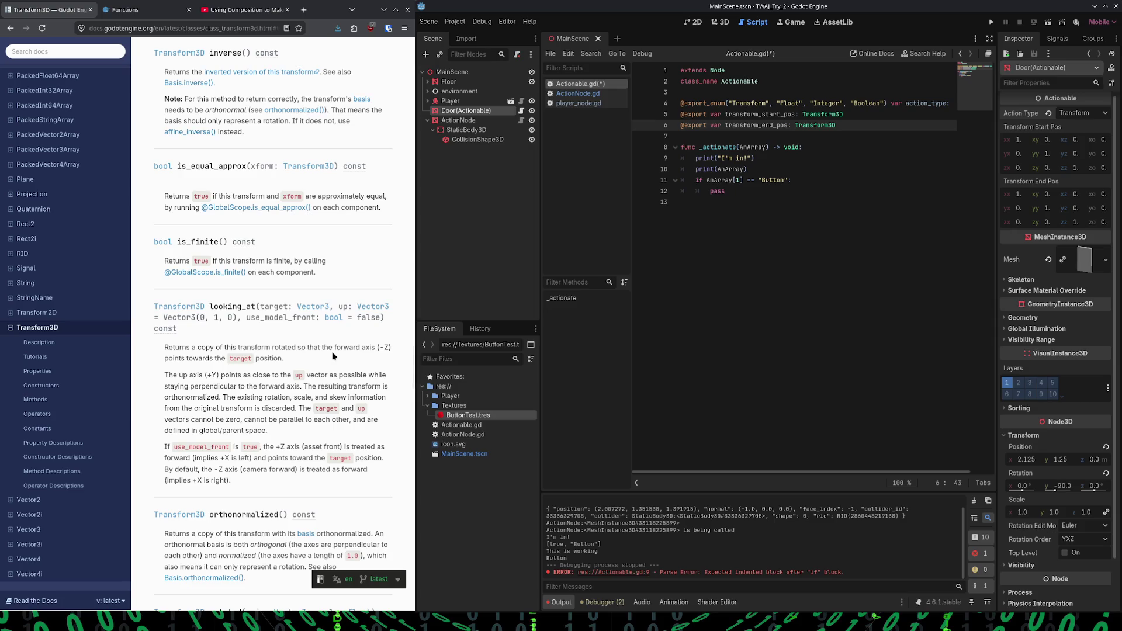
pyautogui.scroll(-2, 333, 356)
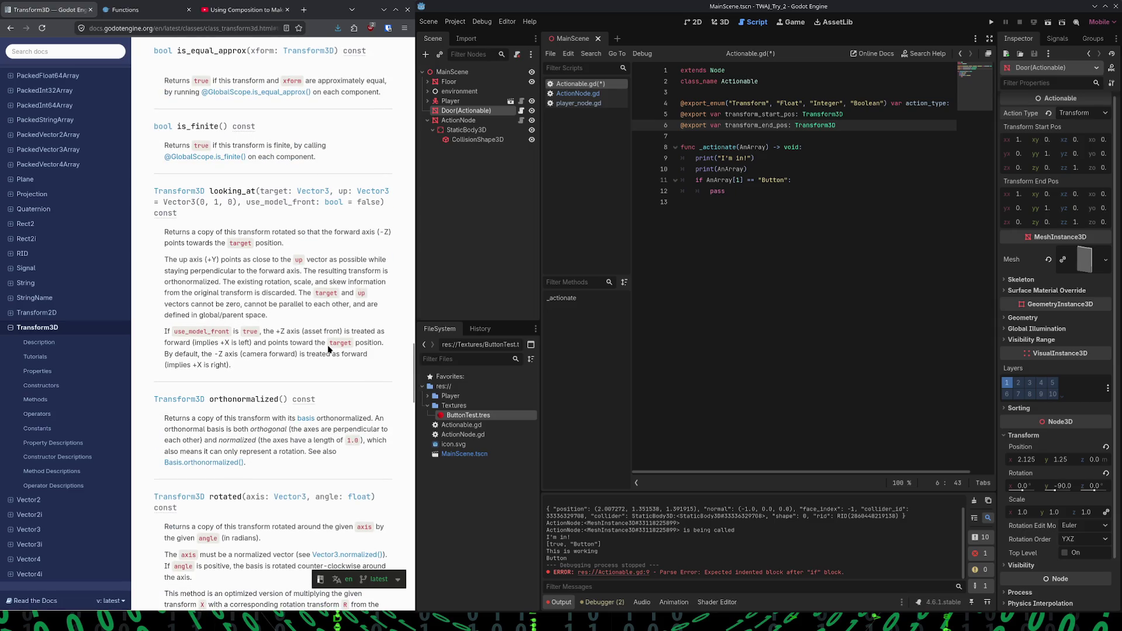
pyautogui.scroll(-5, 332, 350)
pyautogui.scroll(-2, 328, 349)
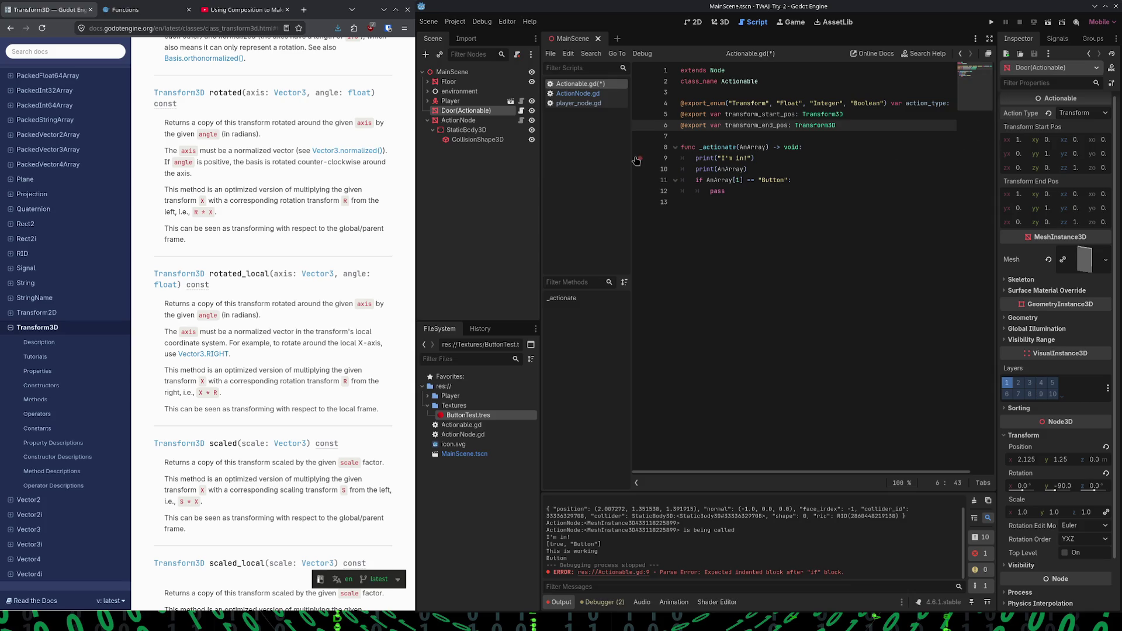
pyautogui.scroll(-6, 313, 257)
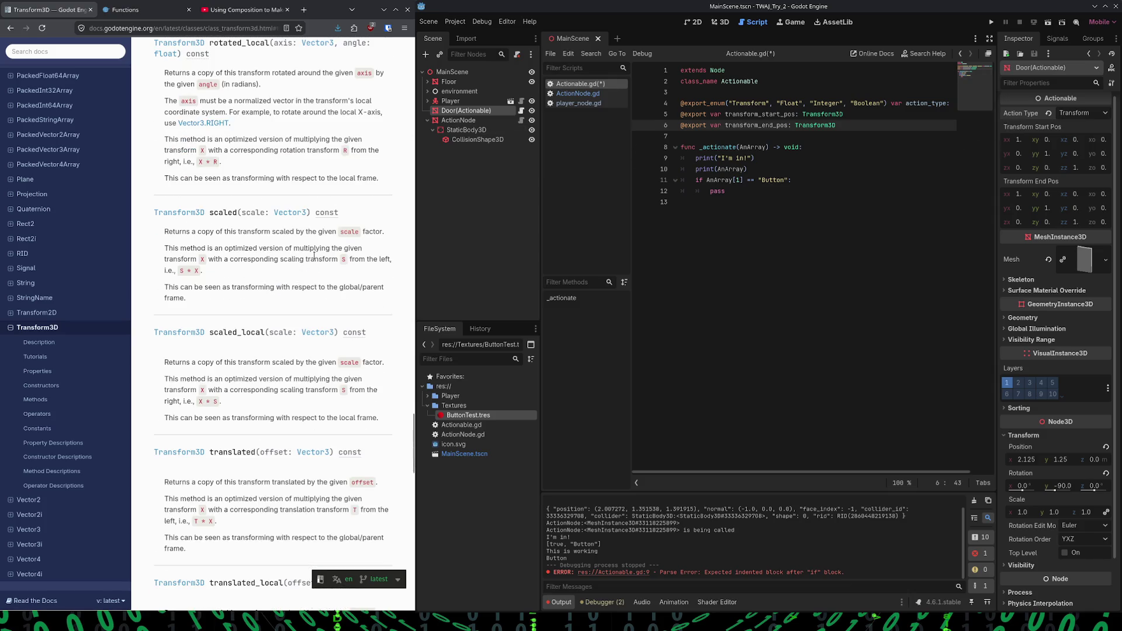
pyautogui.scroll(-12, 314, 258)
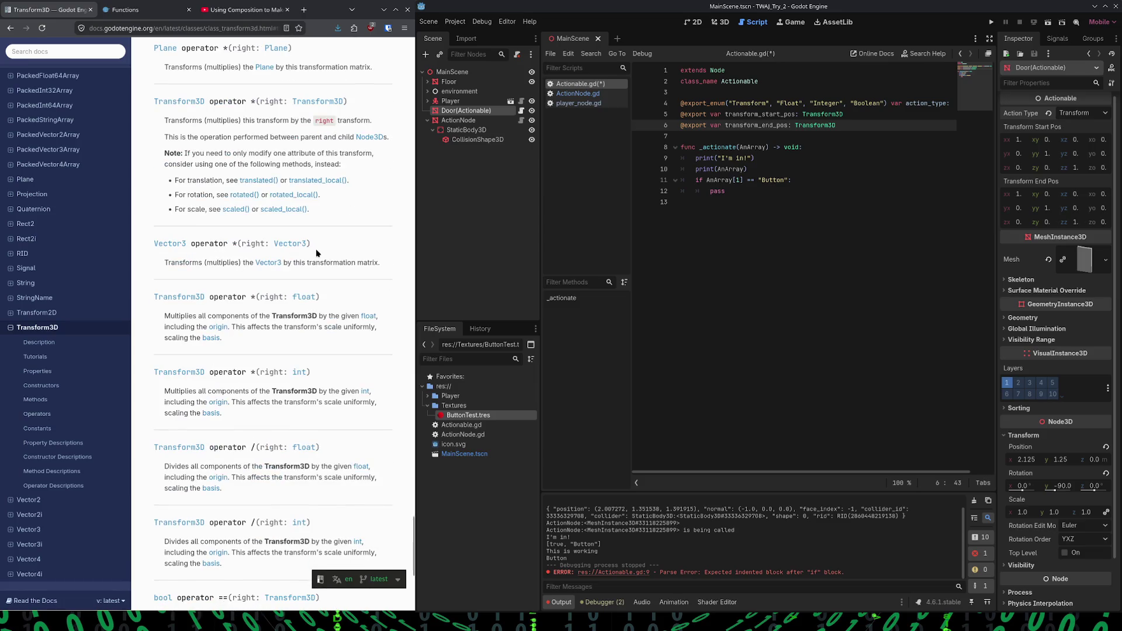
# Add and remove a trial print(self.ro) line, leaving a blank line after print(AnArray)
pyautogui.click(761, 167)
pyautogui.press('Return')
pyautogui.write('print(')
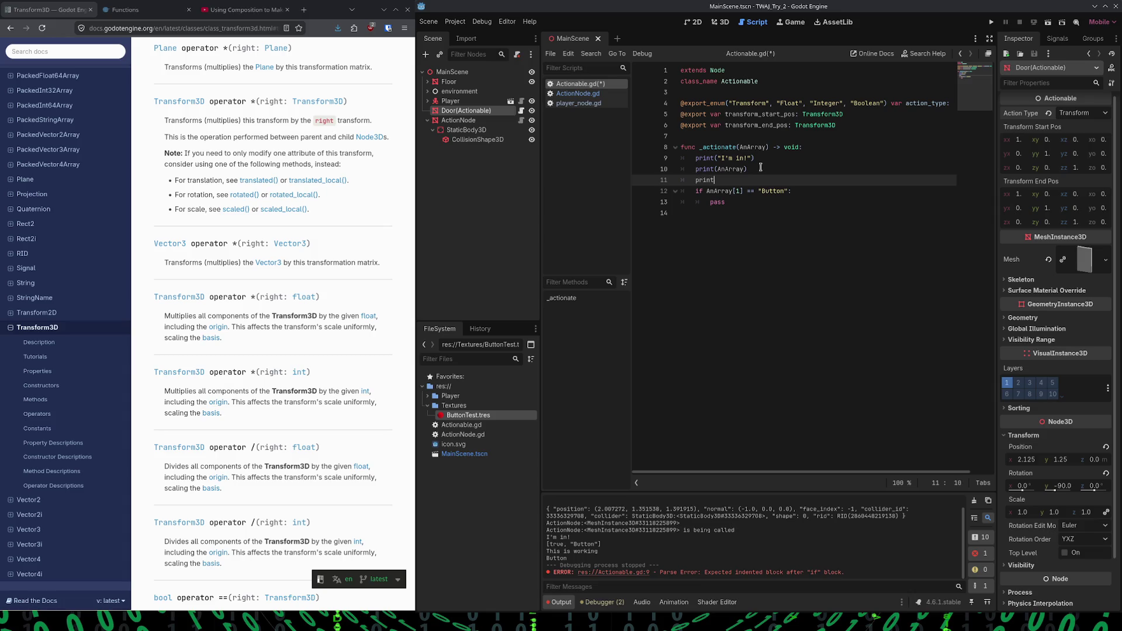
pyautogui.write('self.ro')
pyautogui.press('BackSpace')
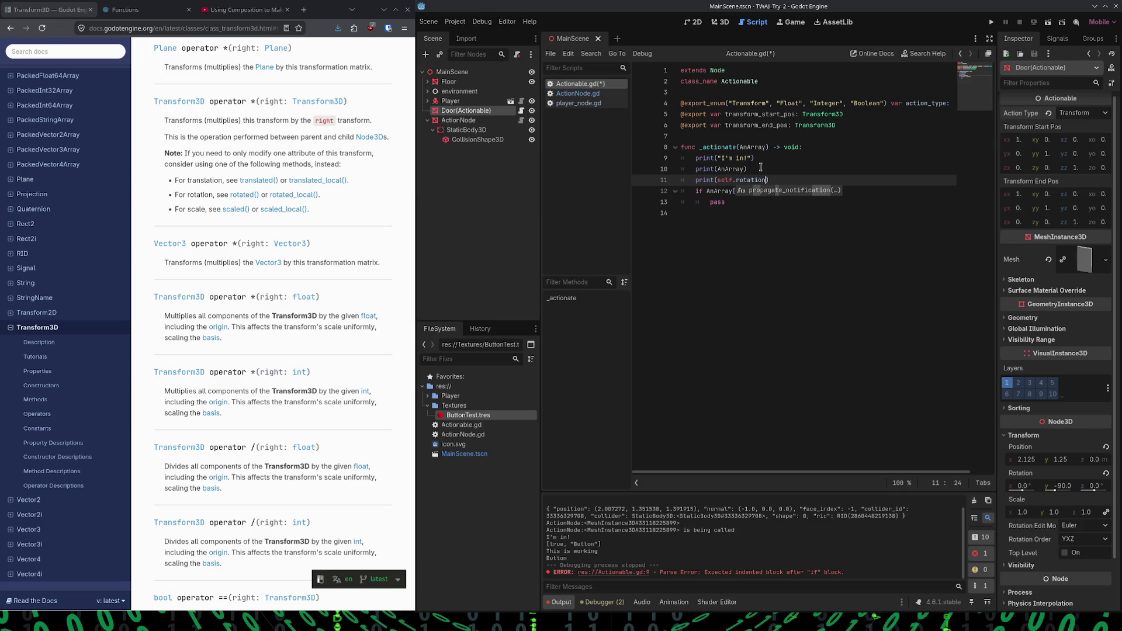
pyautogui.press('BackSpace')
pyautogui.press('BackSpace')
pyautogui.press('BackSpace')
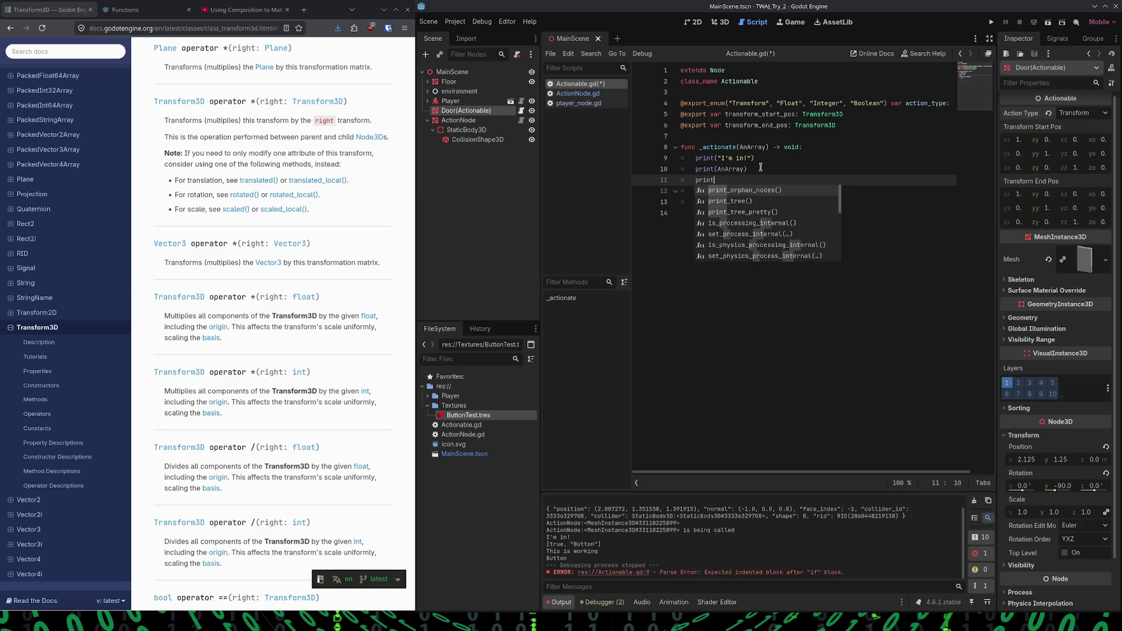
pyautogui.press('BackSpace')
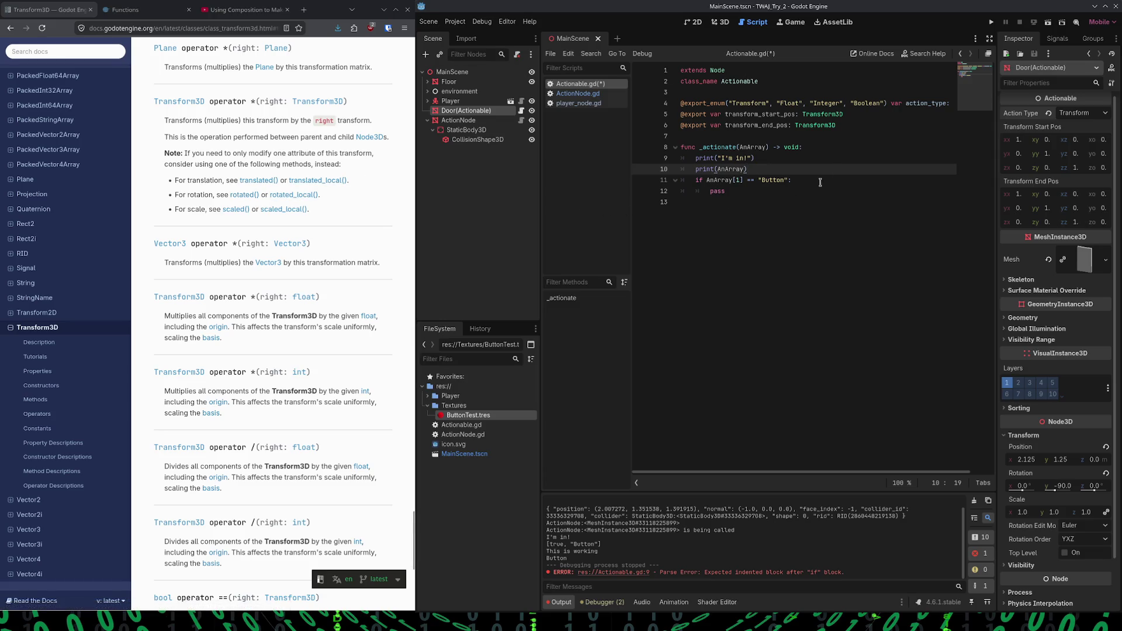
pyautogui.press('Return')
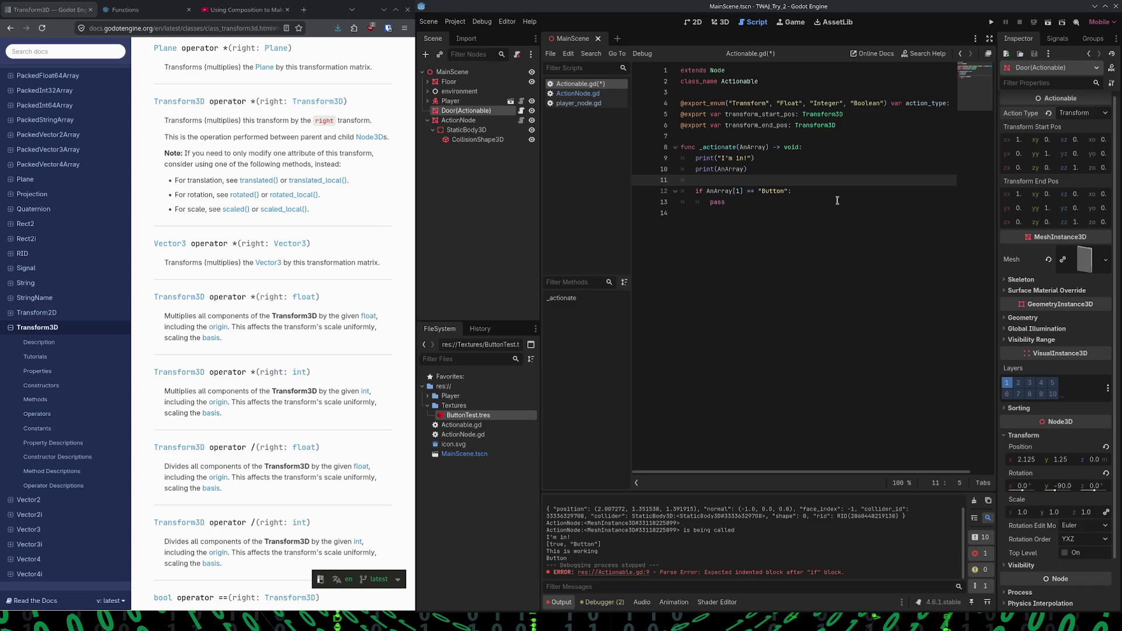
pyautogui.click(744, 192)
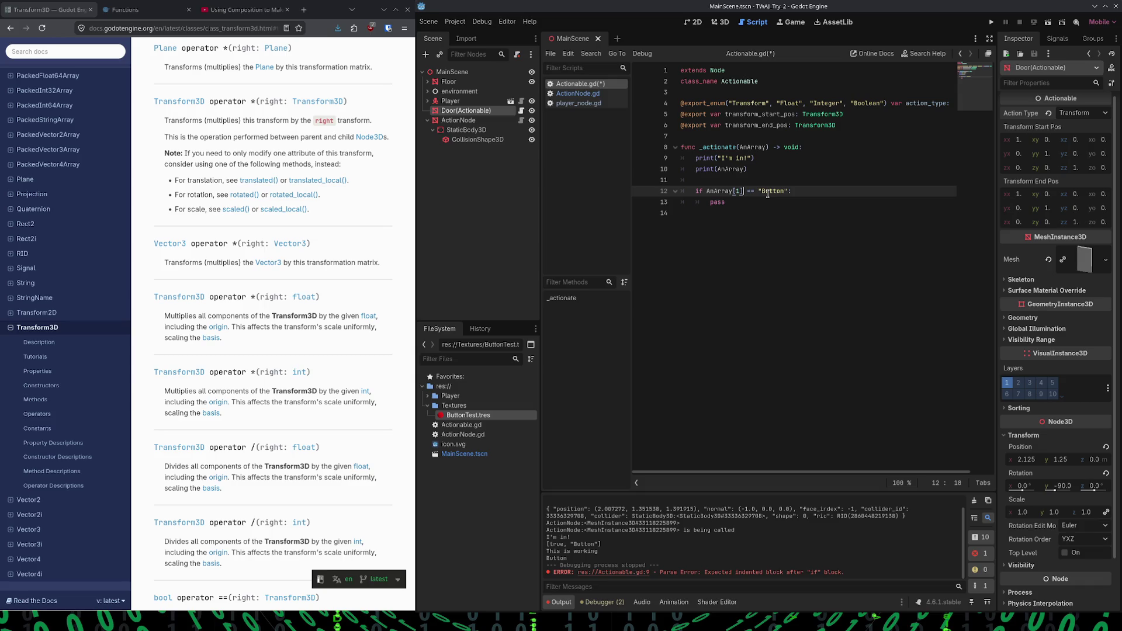
# Replace AnArray[1] == "Button" with action_type == "Transform" and delete the pass line
pyautogui.press('BackSpace')
pyautogui.press('BackSpace')
pyautogui.press('BackSpace')
pyautogui.press('BackSpace')
pyautogui.write('action')
pyautogui.press('Return')
pyautogui.press('Right')
pyautogui.press('Right')
pyautogui.press('Right')
pyautogui.press('BackSpace')
pyautogui.press('BackSpace')
pyautogui.press('BackSpace')
pyautogui.press('BackSpace')
pyautogui.write('Transform')
pyautogui.press('Down')
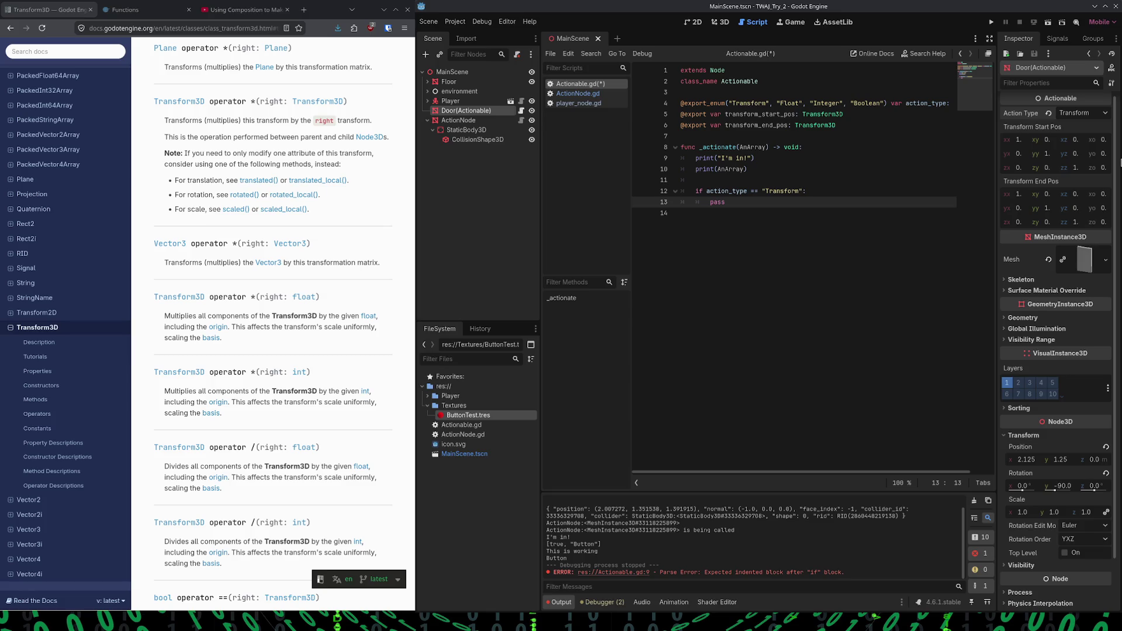
pyautogui.press('BackSpace')
pyautogui.press('BackSpace')
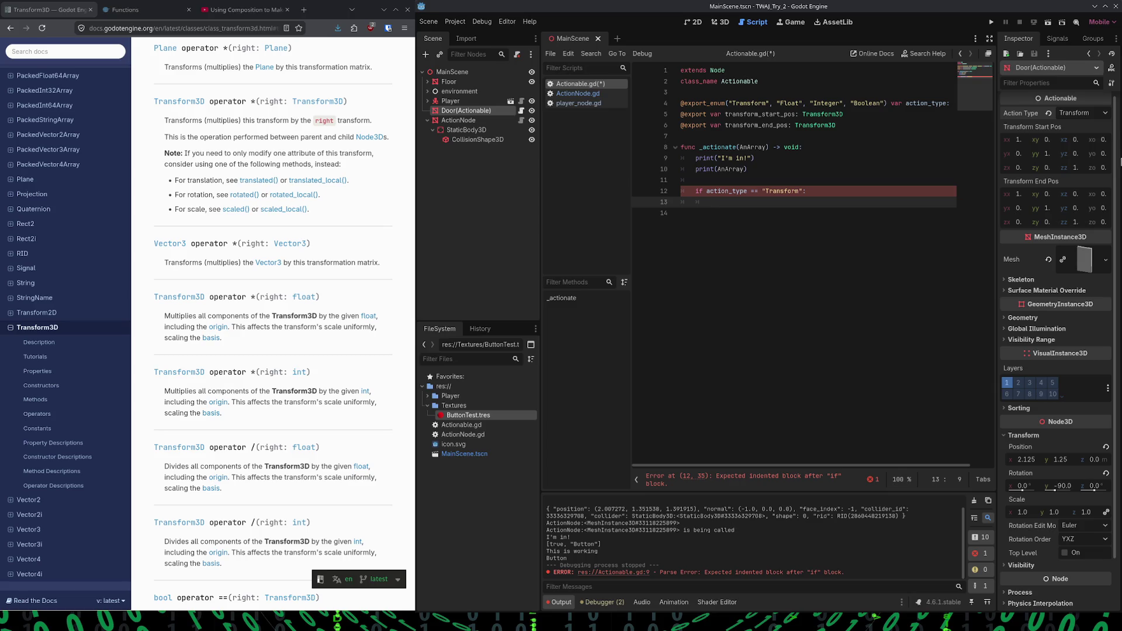
# Write the nested check 'if not AnArray[0]:' and start an indented line beneath it
pyautogui.write('if')
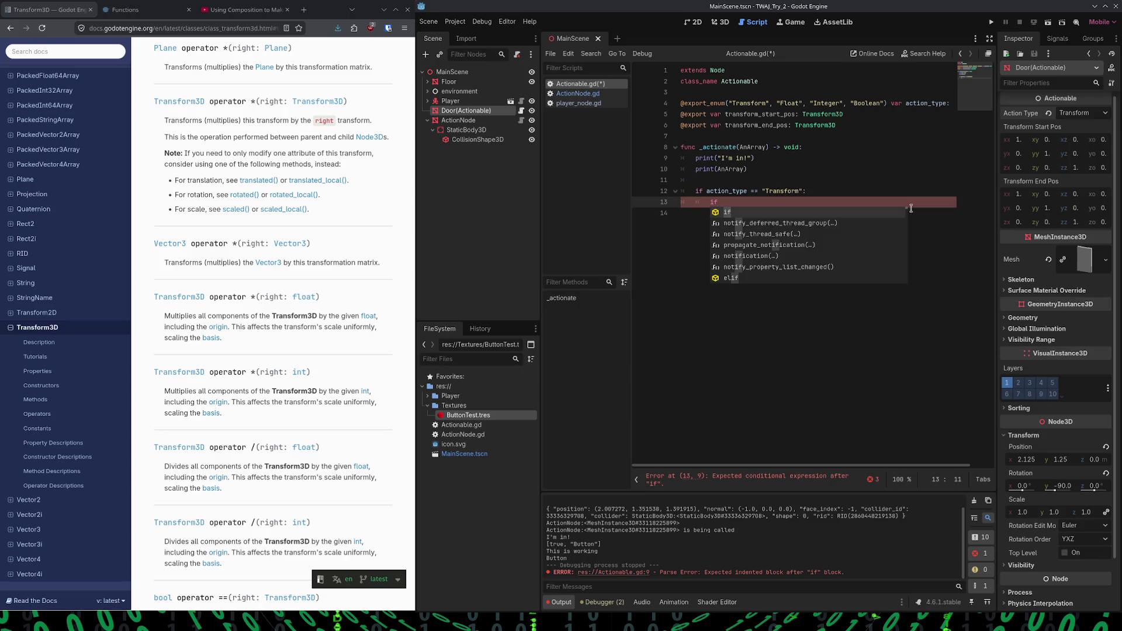
pyautogui.write(' AnArray')
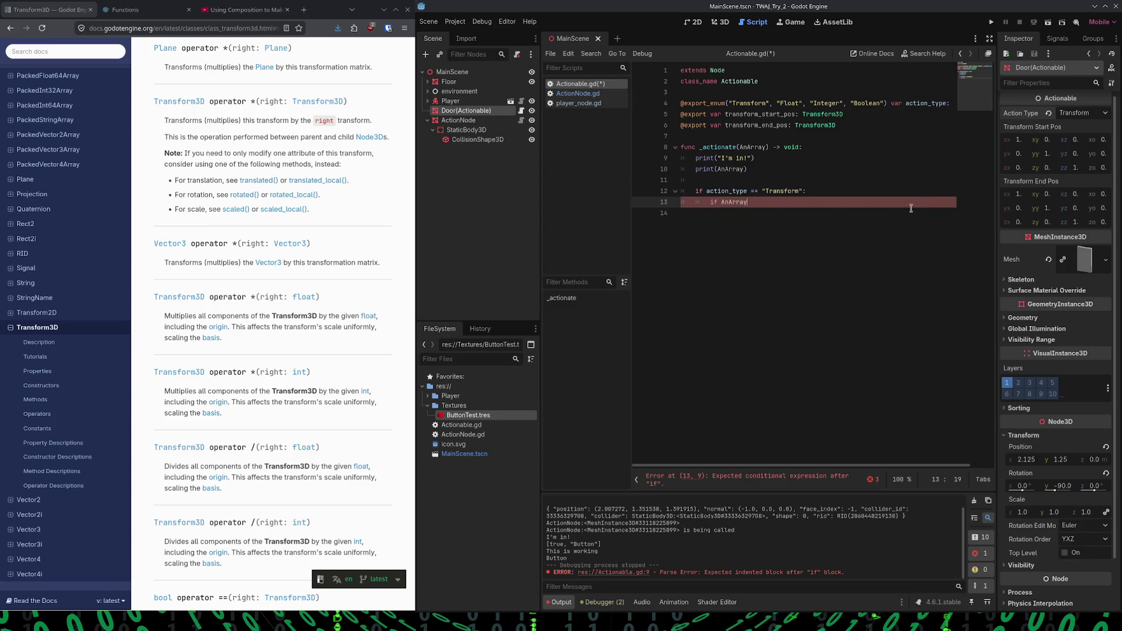
pyautogui.write('[]')
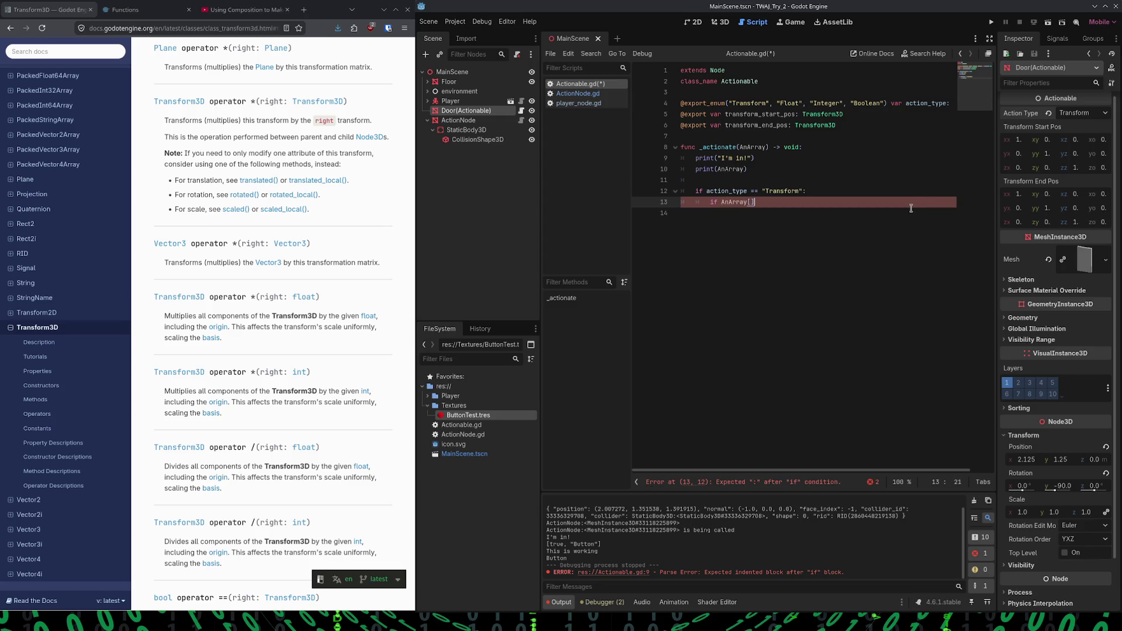
pyautogui.write('0')
pyautogui.write('not')
pyautogui.press('End')
pyautogui.write(':')
pyautogui.press('Return')
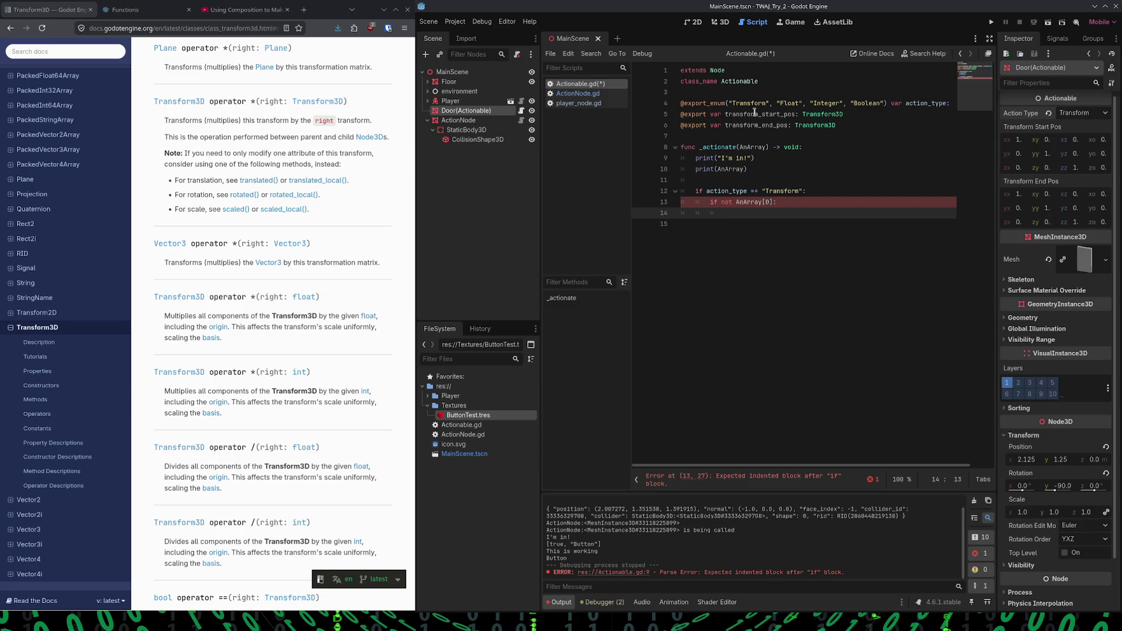
# Rename the exports to translation_start_pos and translation_end_pos
pyautogui.moveTo(759, 114); pyautogui.dragTo(726, 114)
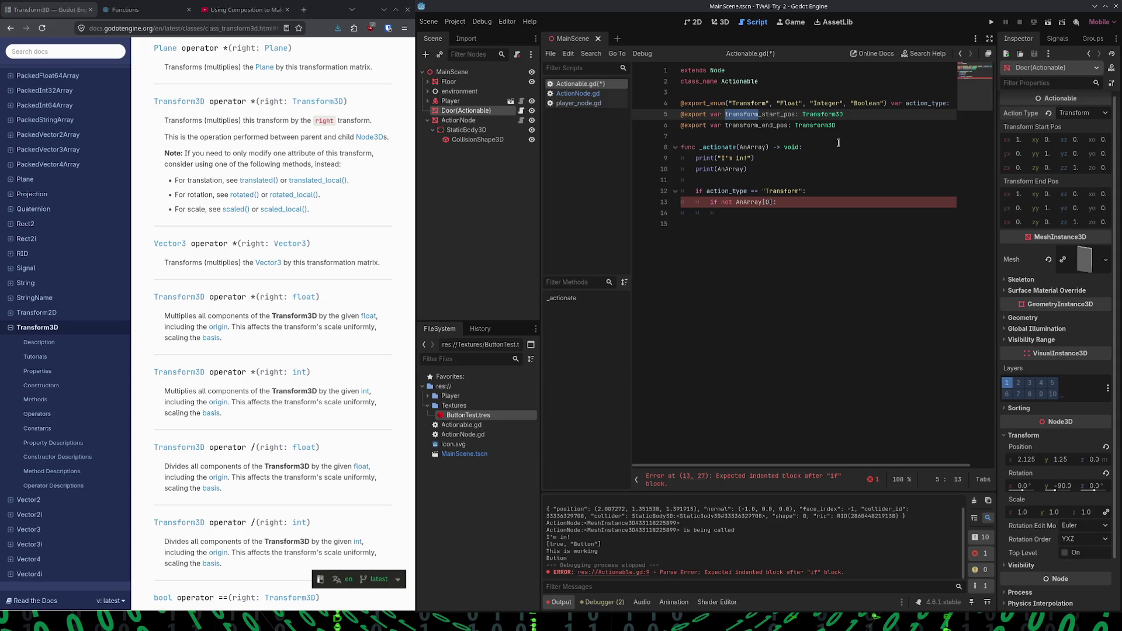
pyautogui.write('translation')
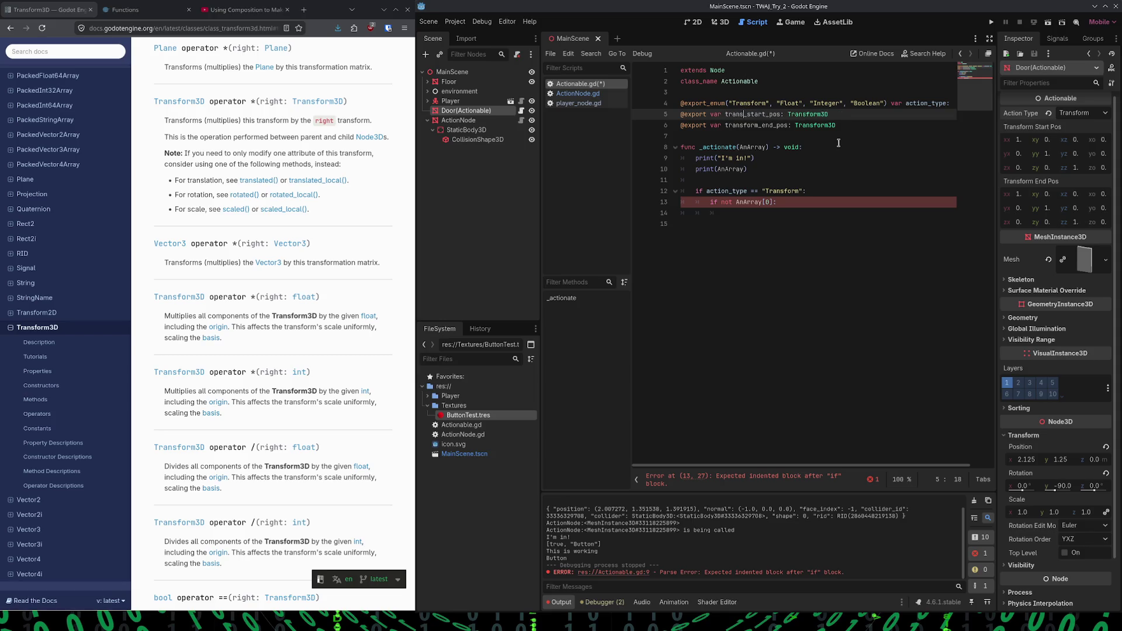
pyautogui.press('Down')
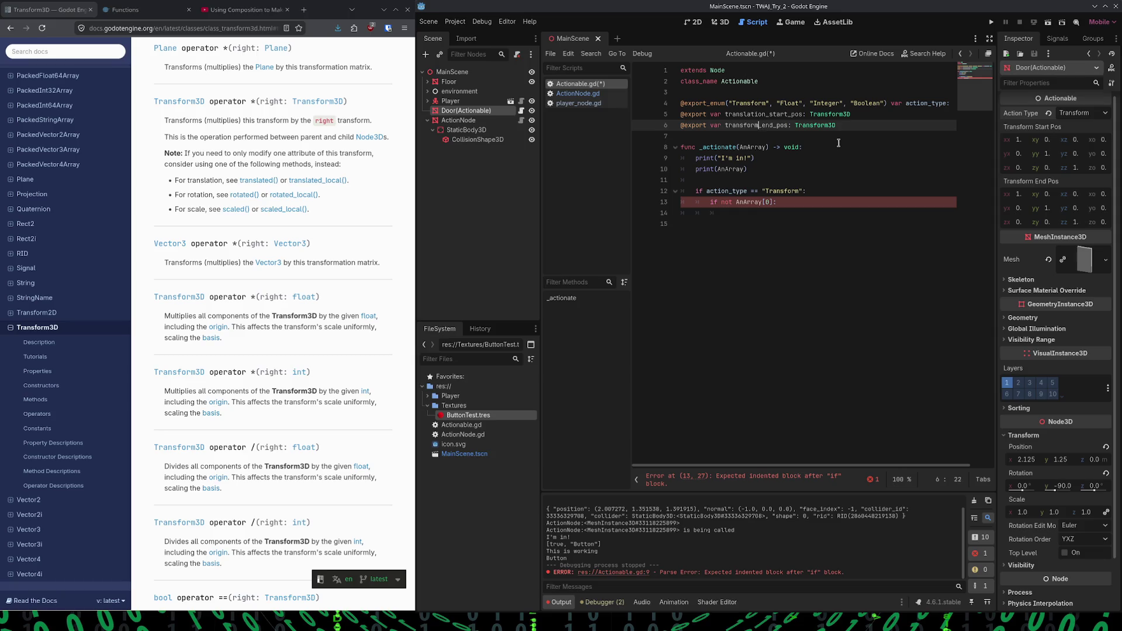
pyautogui.press('BackSpace')
pyautogui.press('BackSpace')
pyautogui.press('BackSpace')
pyautogui.write('lation')
# Change both exported types from Transform3D back to Vector3
pyautogui.press('Up')
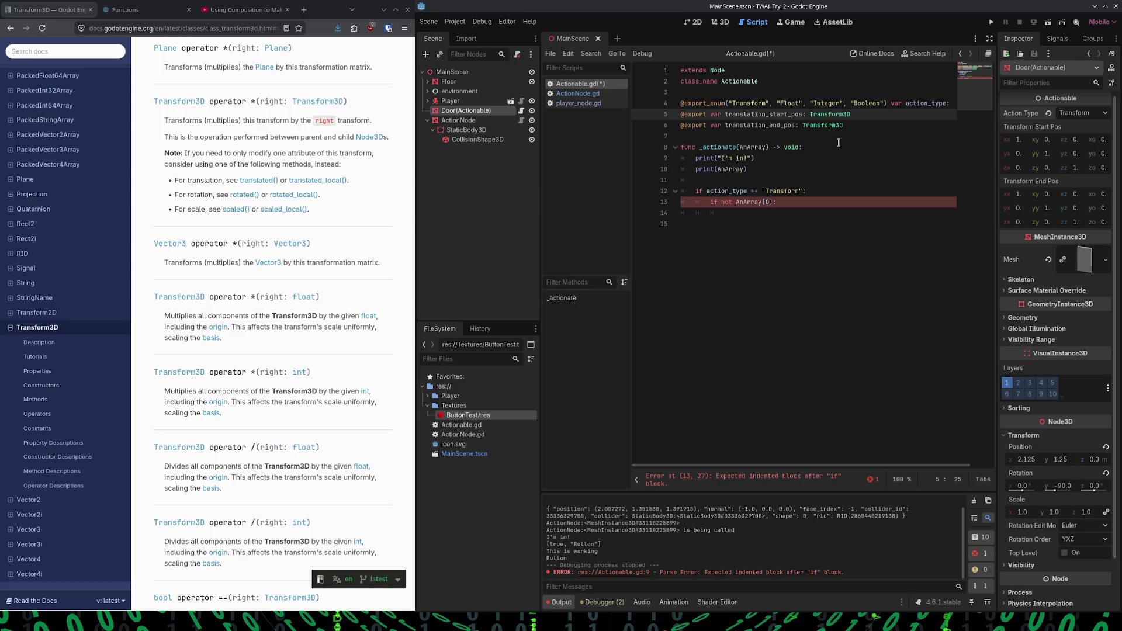
pyautogui.press('BackSpace')
pyautogui.press('BackSpace')
pyautogui.press('BackSpace')
pyautogui.press('BackSpace')
pyautogui.press('BackSpace')
pyautogui.write('Ve')
pyautogui.press('BackSpace')
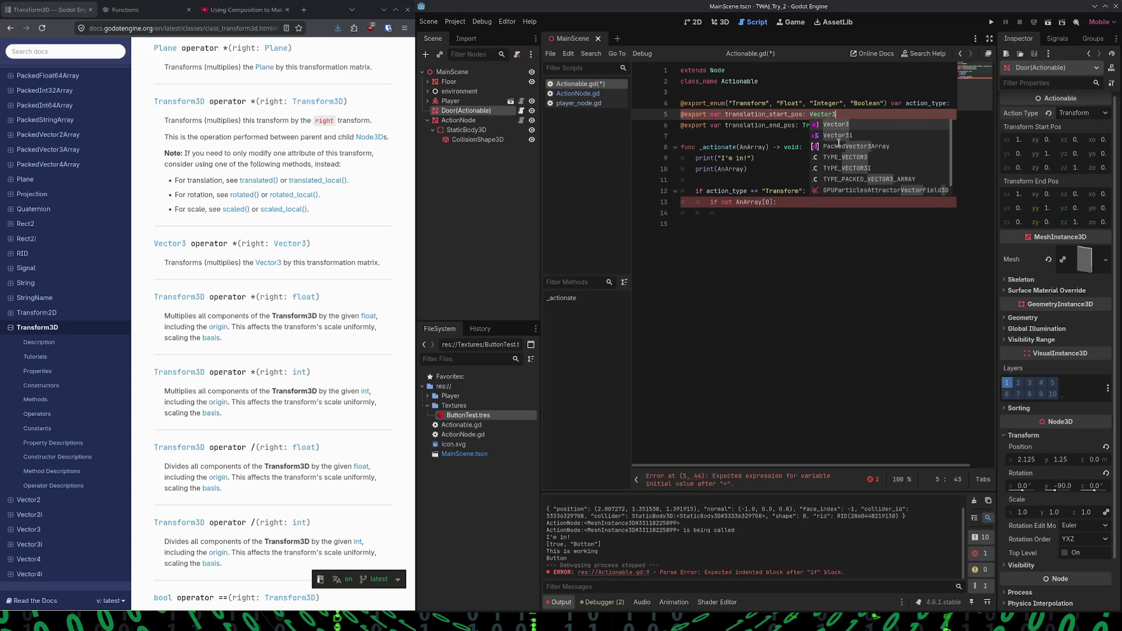
pyautogui.press('Escape')
pyautogui.press('Down')
pyautogui.press('BackSpace')
pyautogui.press('BackSpace')
pyautogui.press('BackSpace')
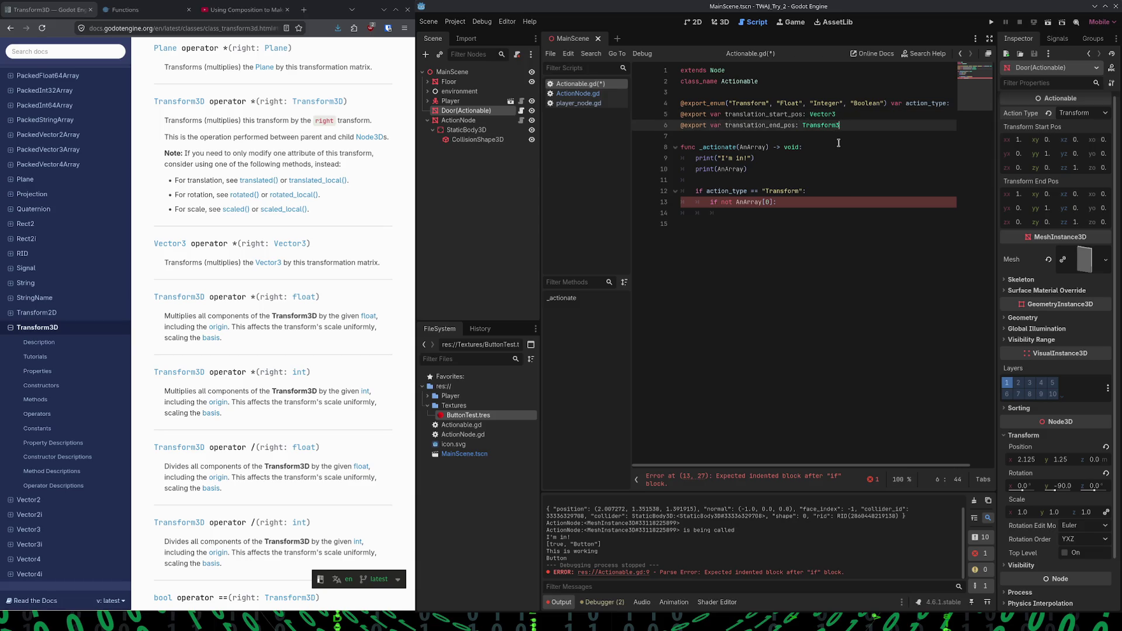
pyautogui.press('BackSpace')
pyautogui.press('BackSpace')
pyautogui.press('BackSpace')
pyautogui.write('Vector')
# Begin the nested check's body with 'self.position'
pyautogui.click(103, 604)
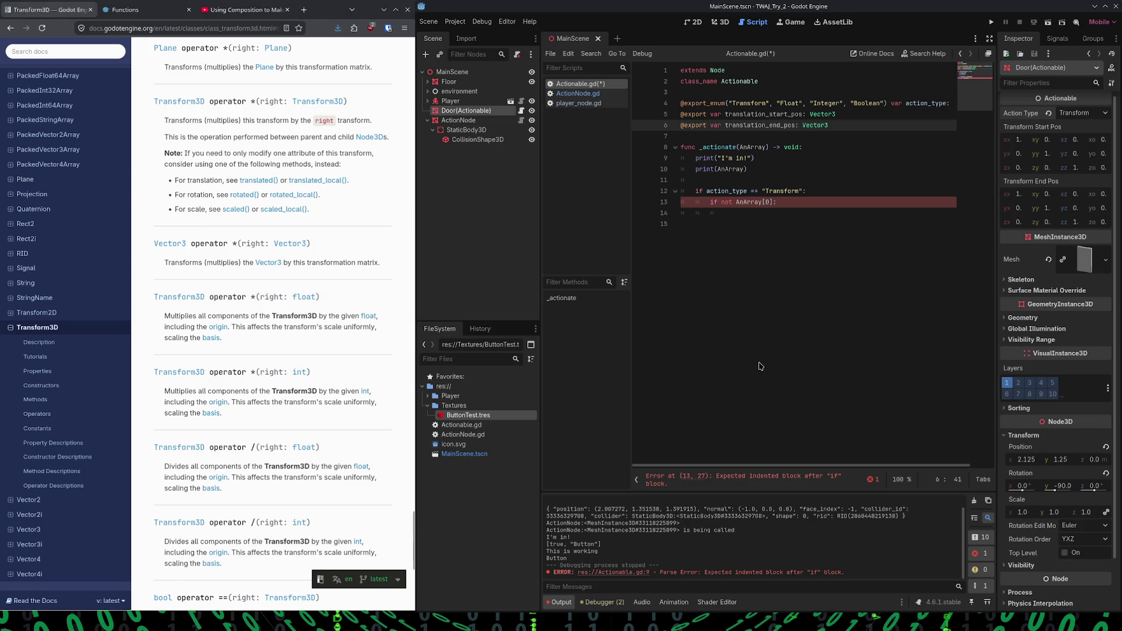
pyautogui.click(841, 203)
pyautogui.click(821, 214)
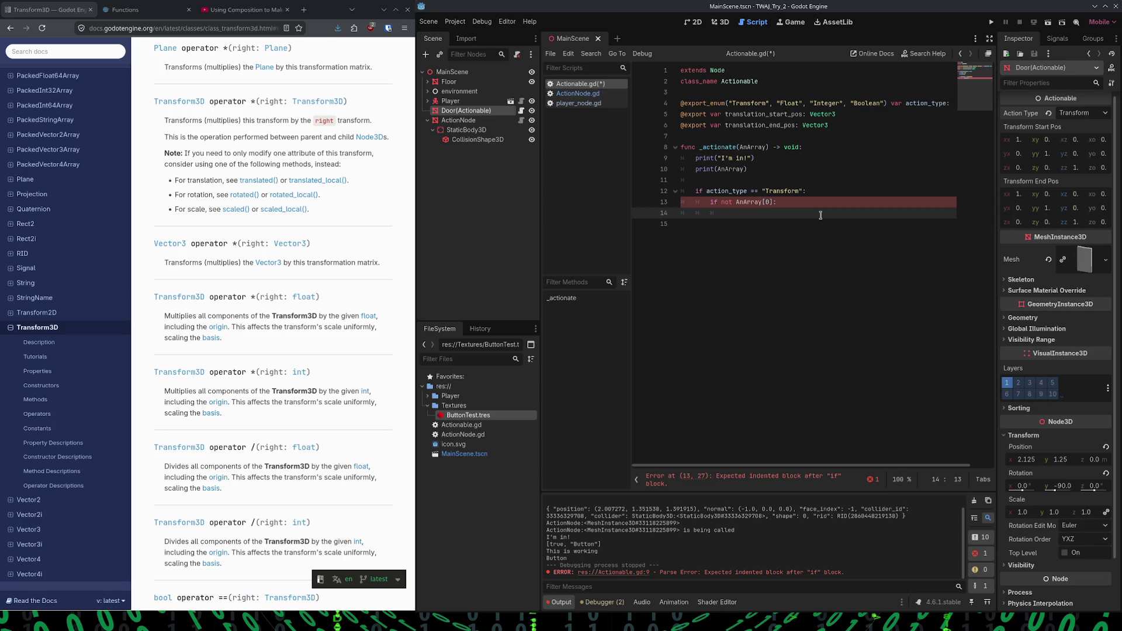
pyautogui.write('self.')
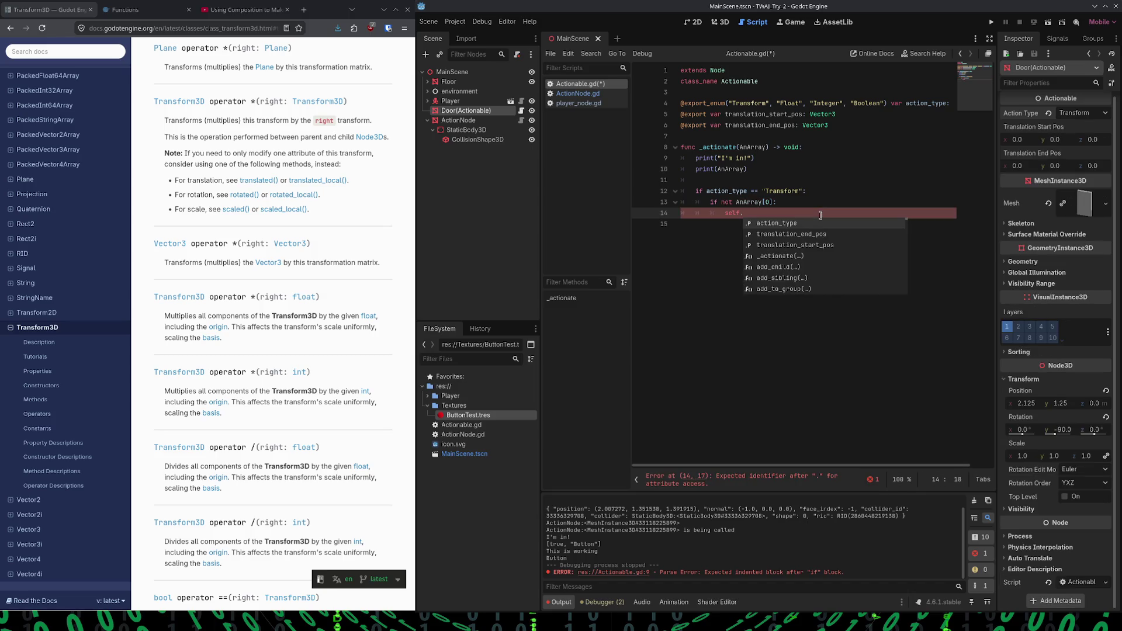
pyautogui.write('position')
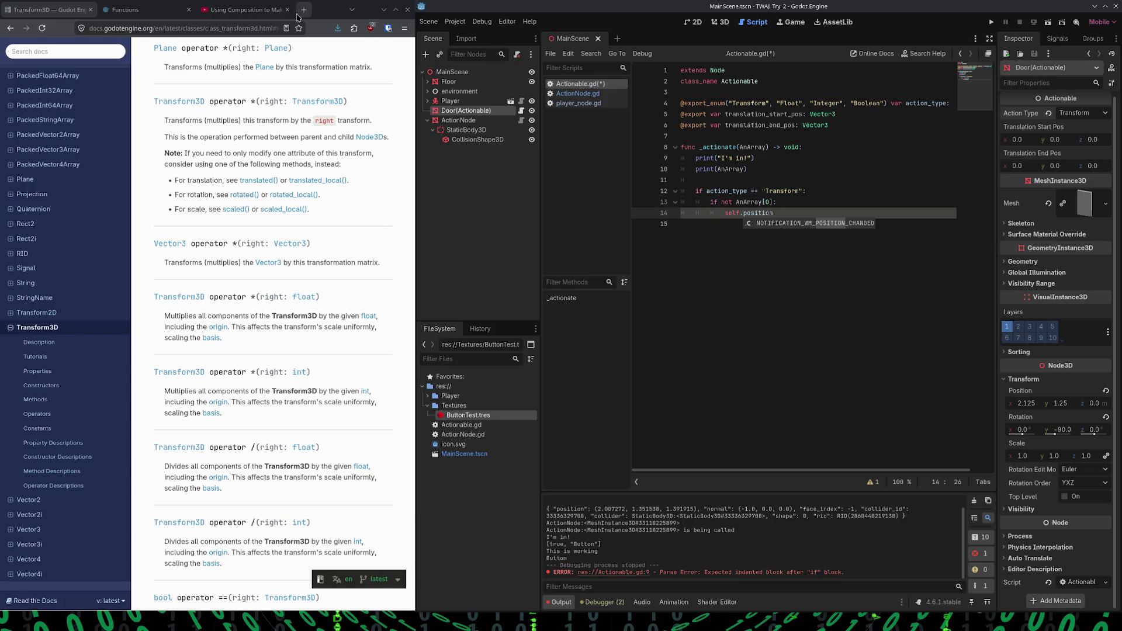
# Open a new blank browser tab and bring up player_node.gd in the script editor
pyautogui.click(304, 10)
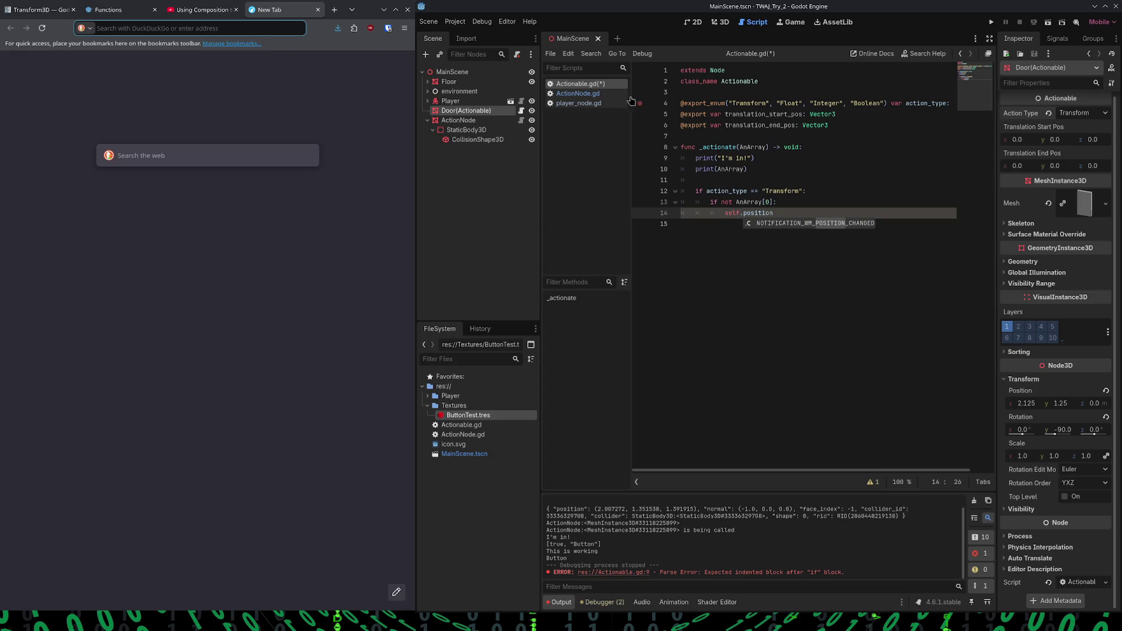
pyautogui.click(596, 104)
pyautogui.scroll(3, 824, 226)
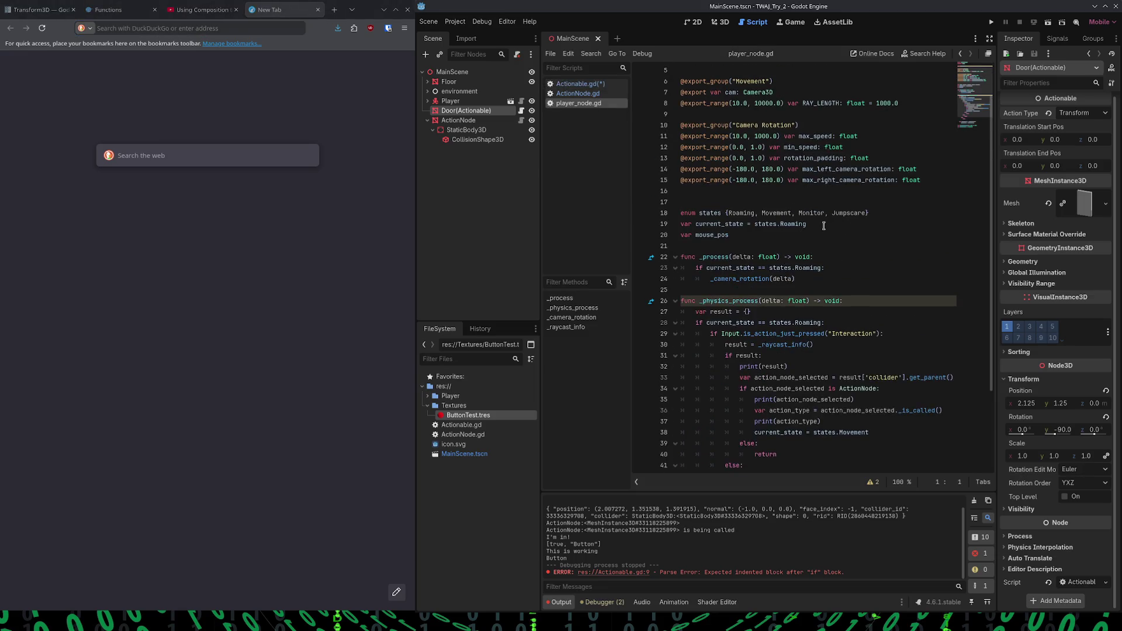
pyautogui.scroll(1, 823, 226)
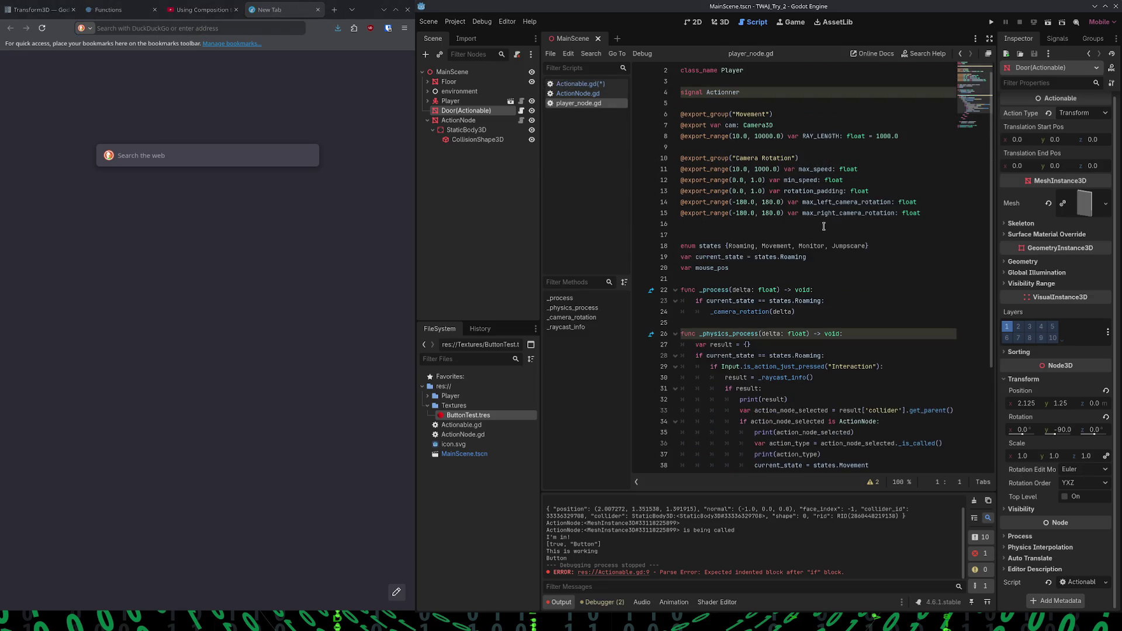
pyautogui.scroll(-2, 824, 226)
# Test-type self.positio on line 25 of player_node.gd, clear it, and return to Actionable.gd
pyautogui.click(786, 255)
pyautogui.write('self.po')
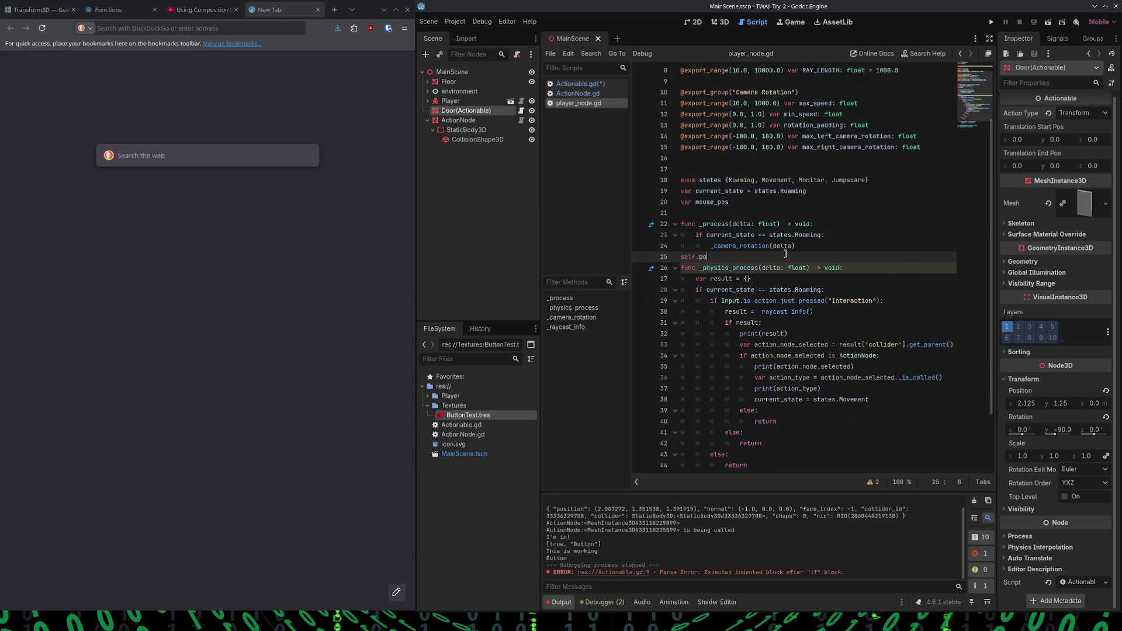
pyautogui.write('sitio')
pyautogui.press('BackSpace')
pyautogui.press('BackSpace')
pyautogui.press('BackSpace')
pyautogui.press('Tab')
pyautogui.press('Tab')
pyautogui.click(579, 84)
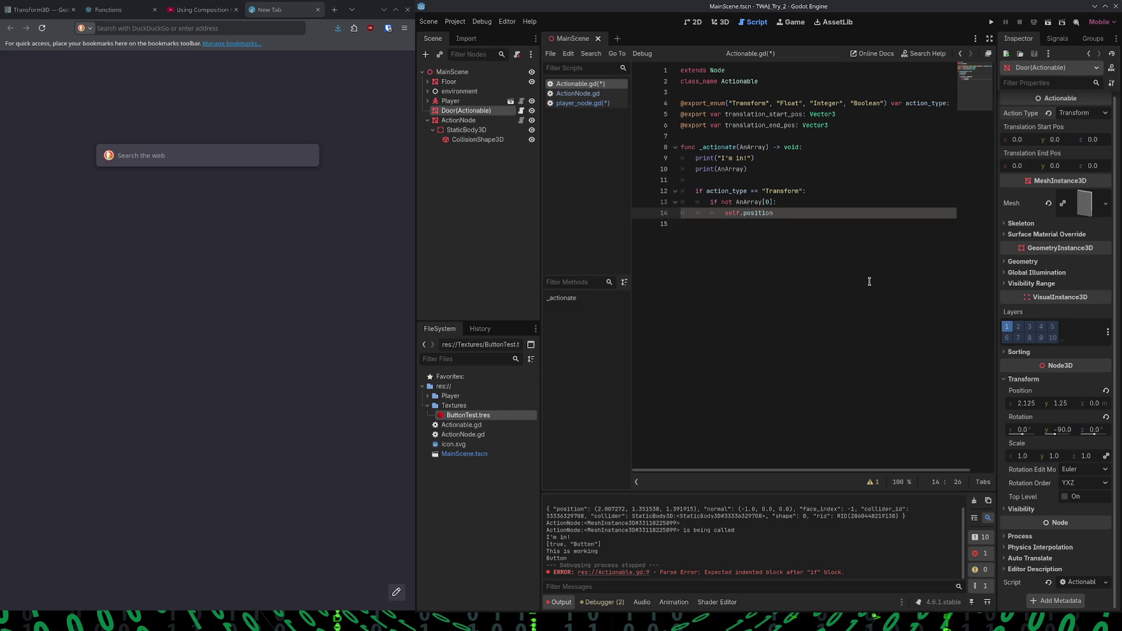
# Complete the assignment as self.position = translation_start_pos
pyautogui.write('= tra')
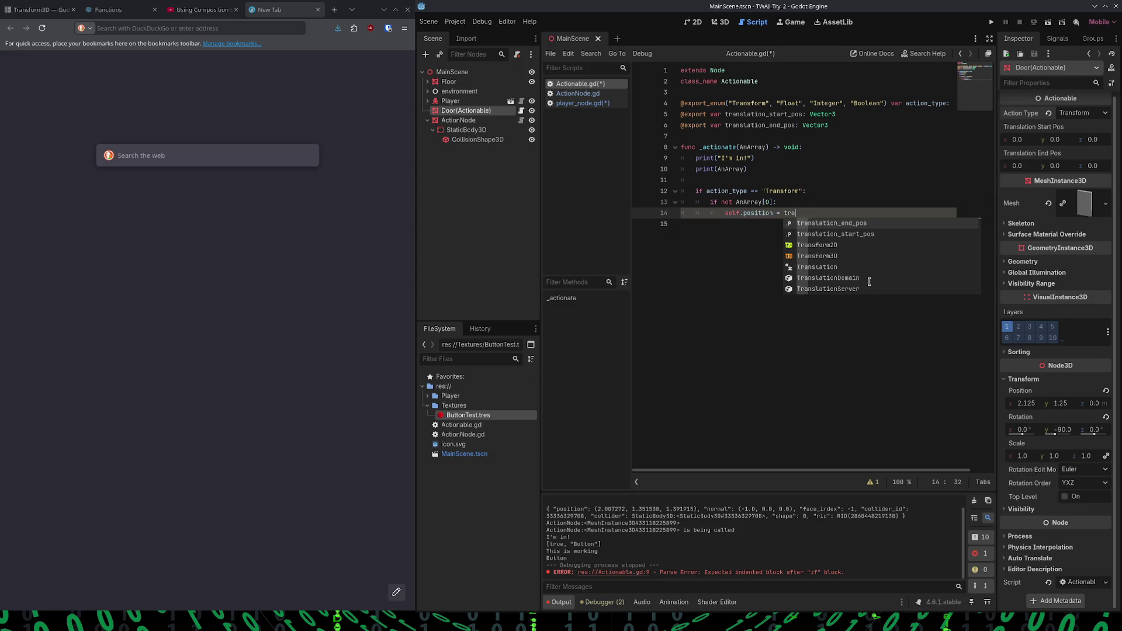
pyautogui.press('Down')
pyautogui.press('Return')
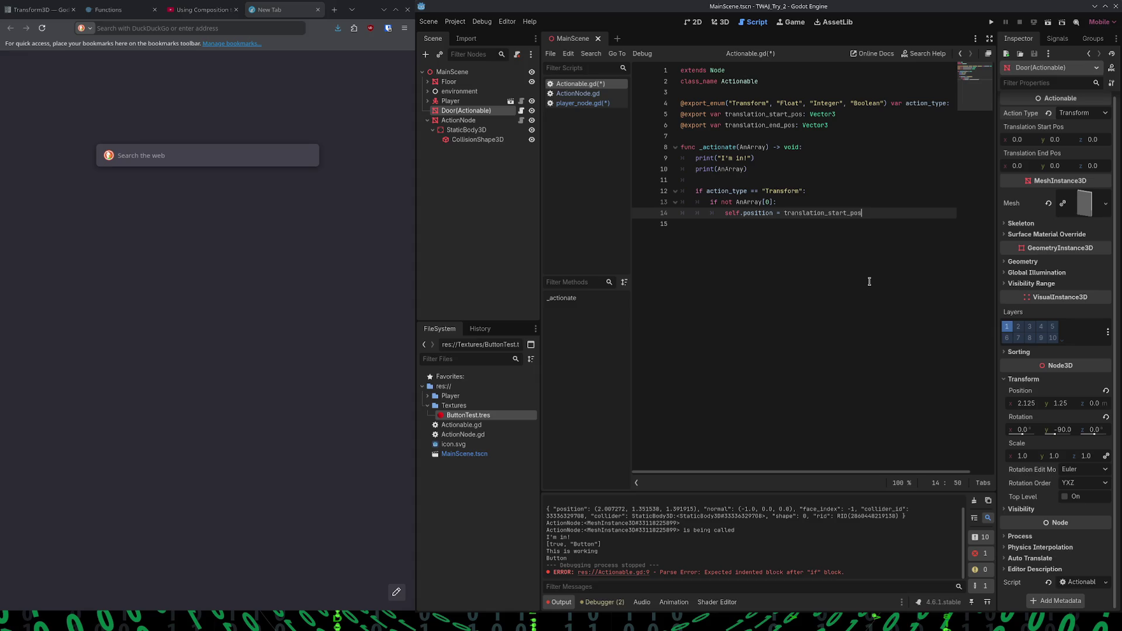
pyautogui.press('Return')
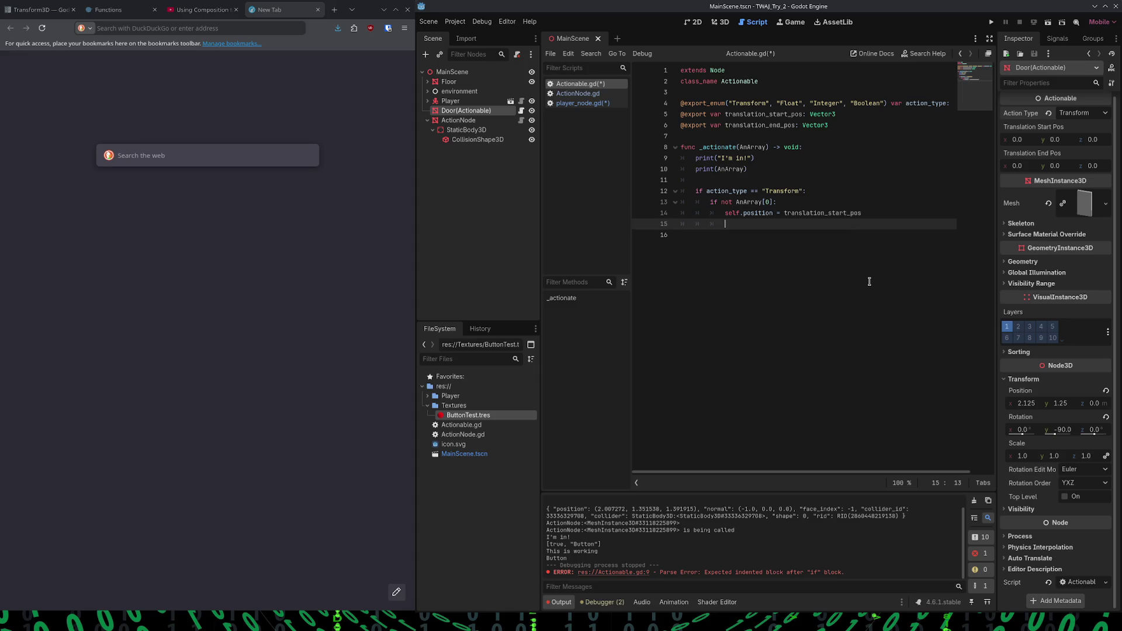
# Add an else branch setting self.position to translation_end_pos, and save the script
pyautogui.write('else:')
pyautogui.press('Return')
pyautogui.write('self.p')
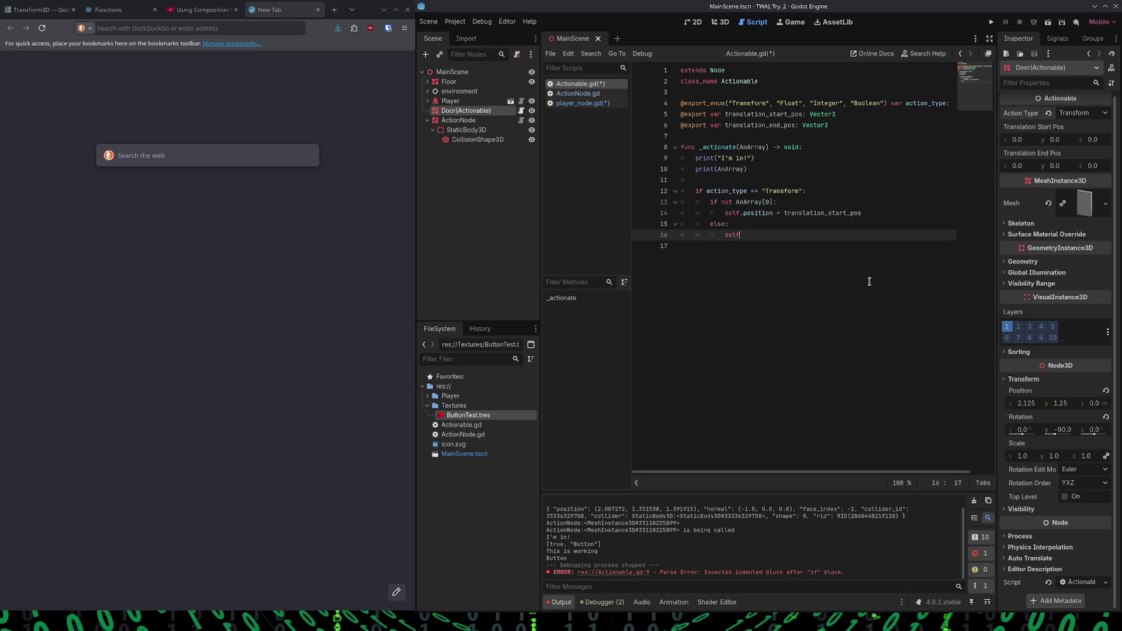
pyautogui.write('osition')
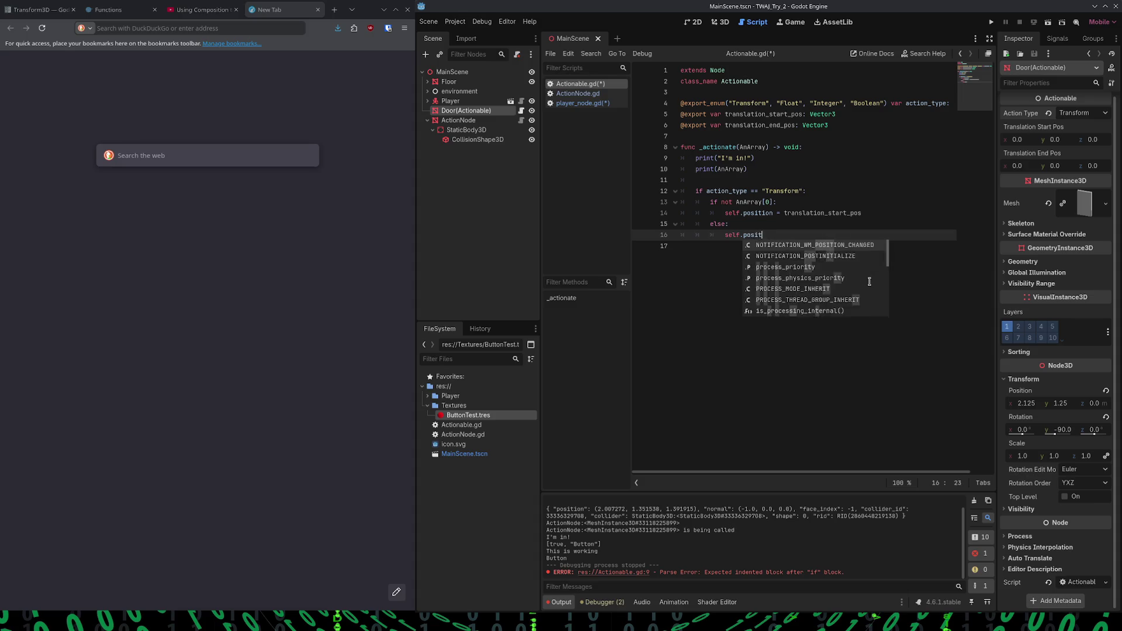
pyautogui.write(' = tra')
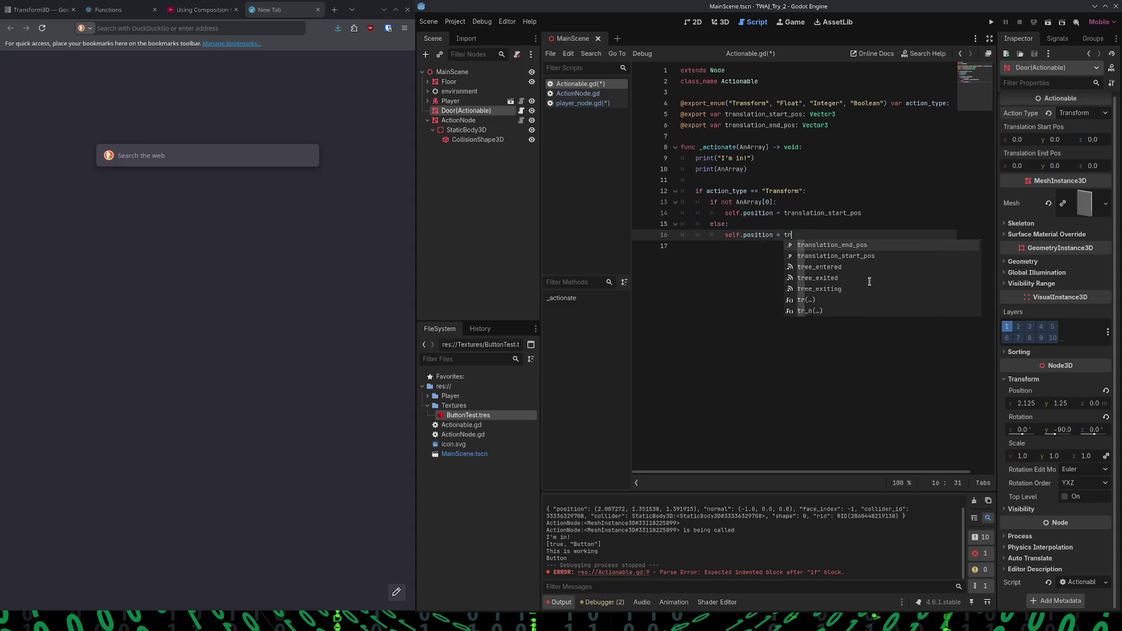
pyautogui.press('Return')
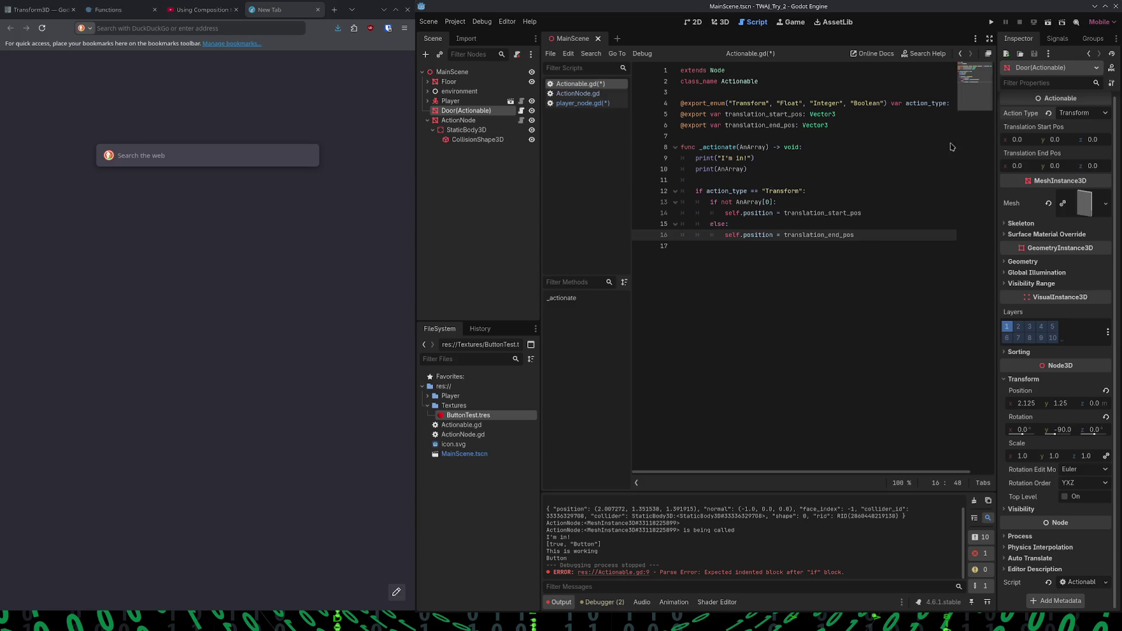
pyautogui.hotkey('ctrl', 's')
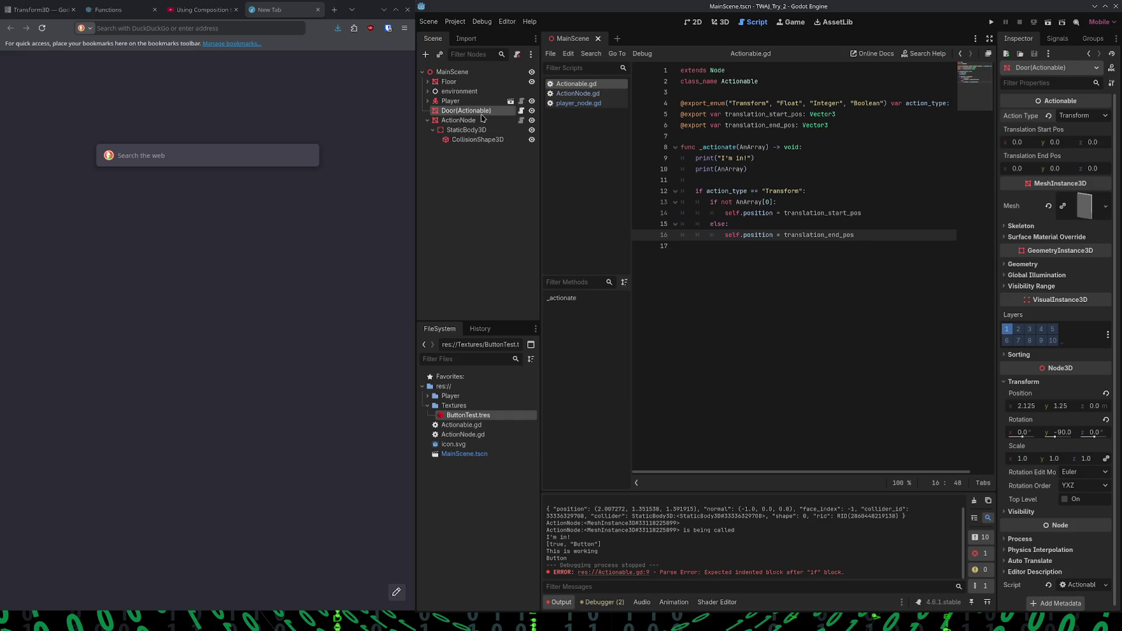
# Set the door's Translation Start Pos x to 2.125 and y to 1.25, and save the scene
pyautogui.click(1027, 144)
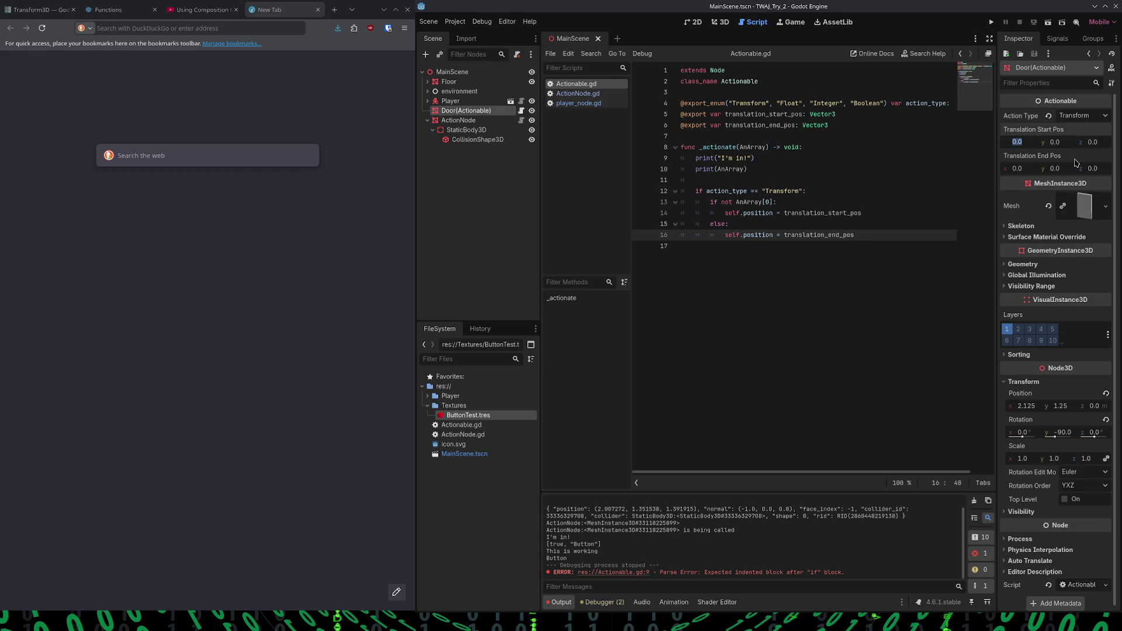
pyautogui.write('2.125')
pyautogui.press('Tab')
pyautogui.write('1.25')
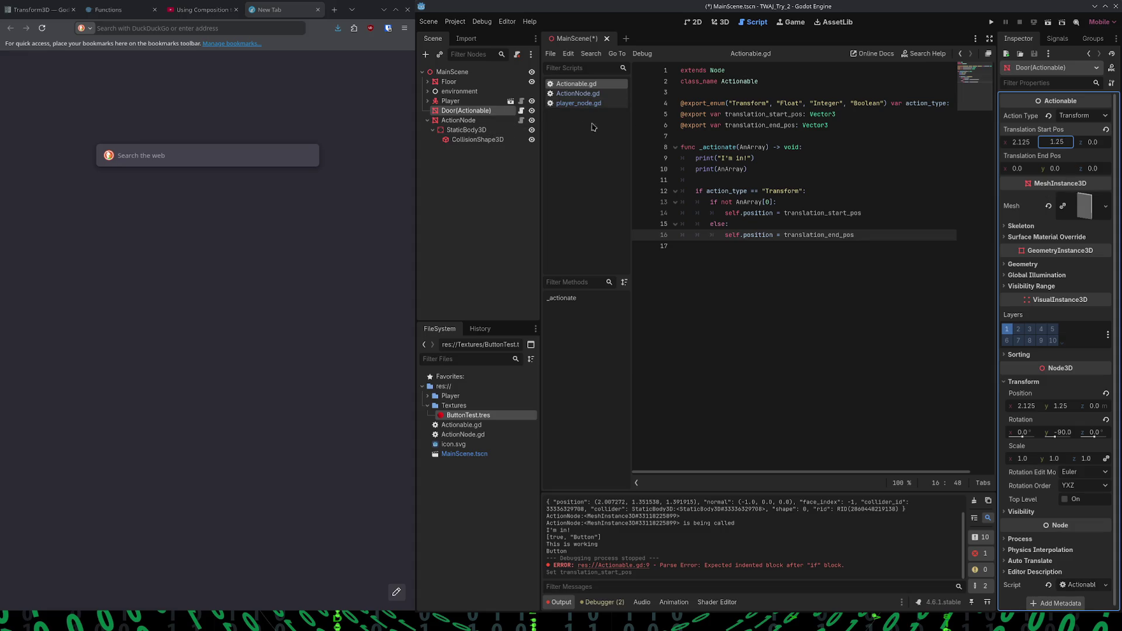
pyautogui.hotkey('ctrl', 's')
pyautogui.click(1014, 171)
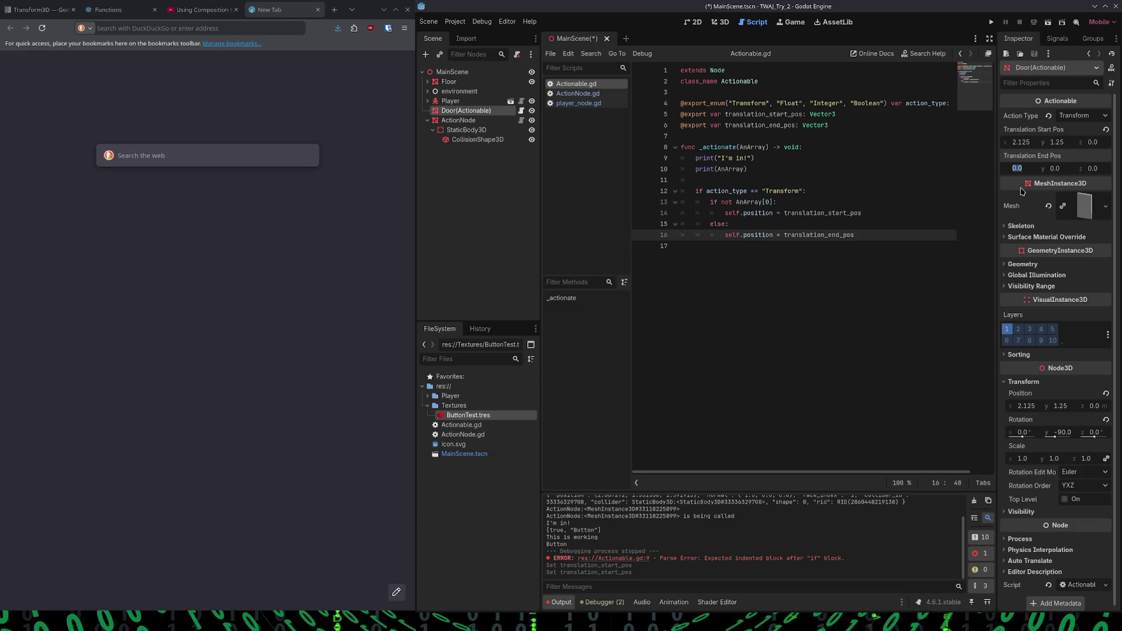
# Raise the door in the 3D view to a Position y of 3.5 and save the scene
pyautogui.click(717, 22)
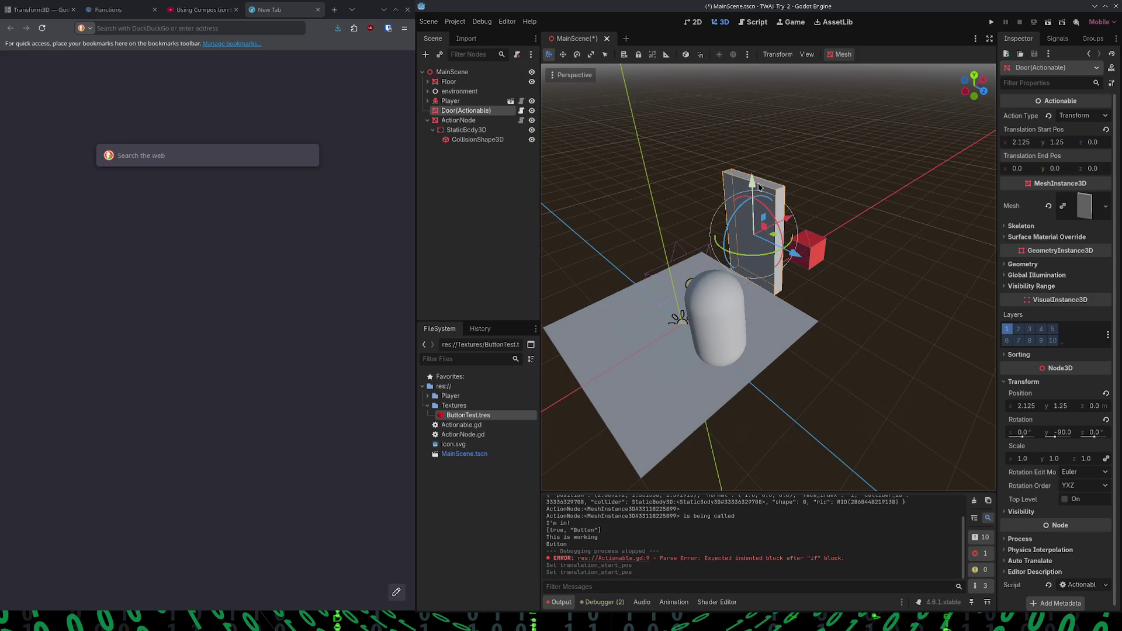
pyautogui.moveTo(752, 183); pyautogui.dragTo(765, 64)
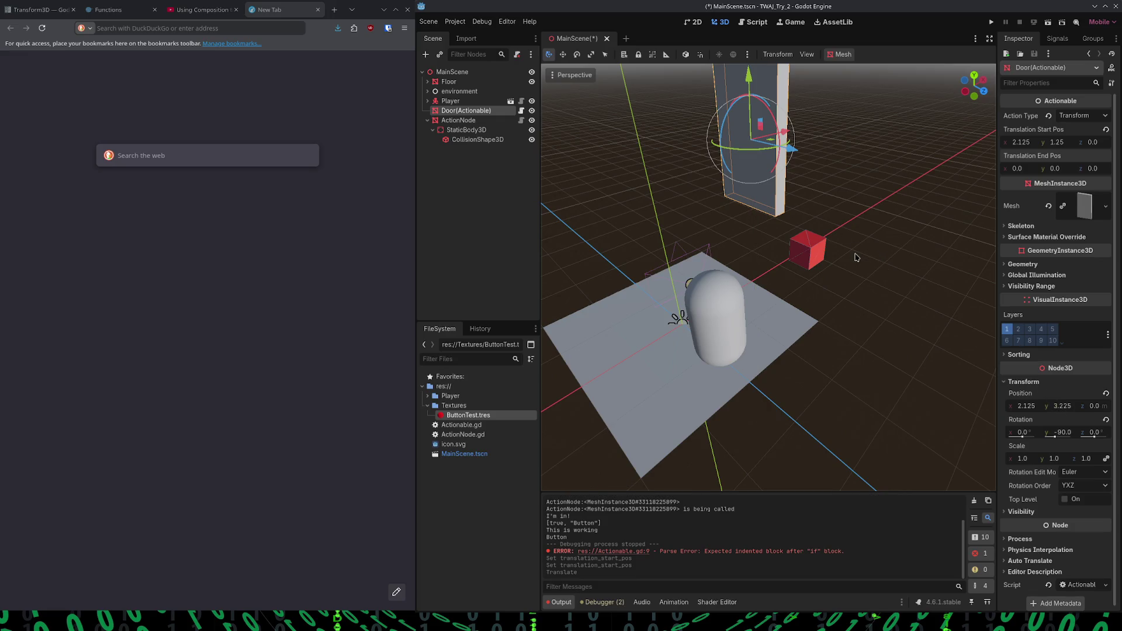
pyautogui.click(1070, 405)
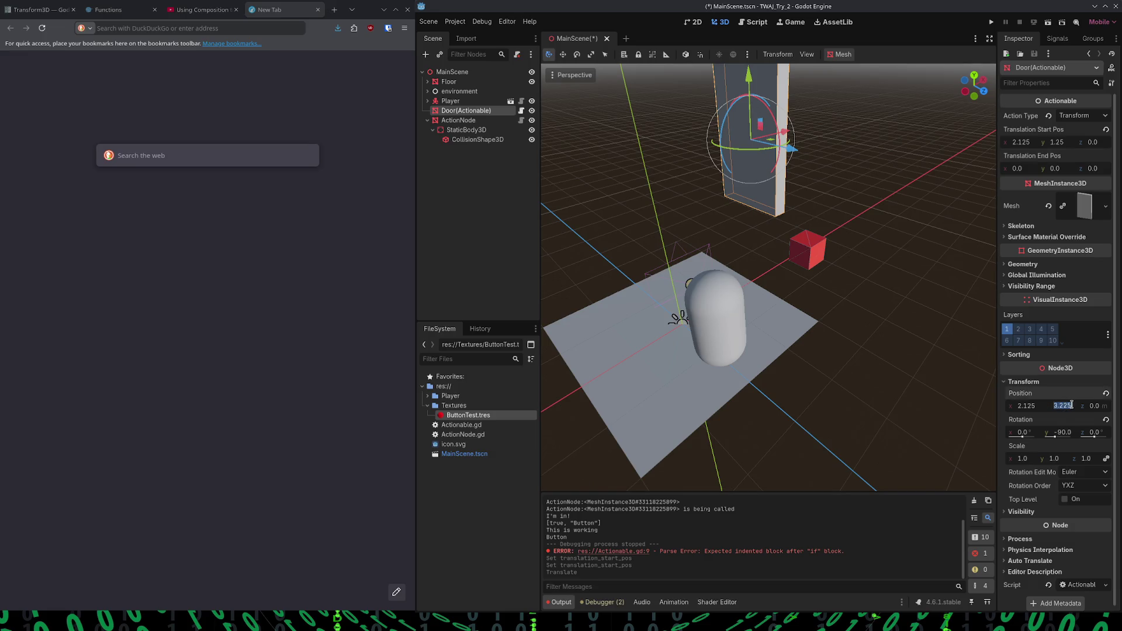
pyautogui.write('3.')
pyautogui.hotkey('ctrl', 's')
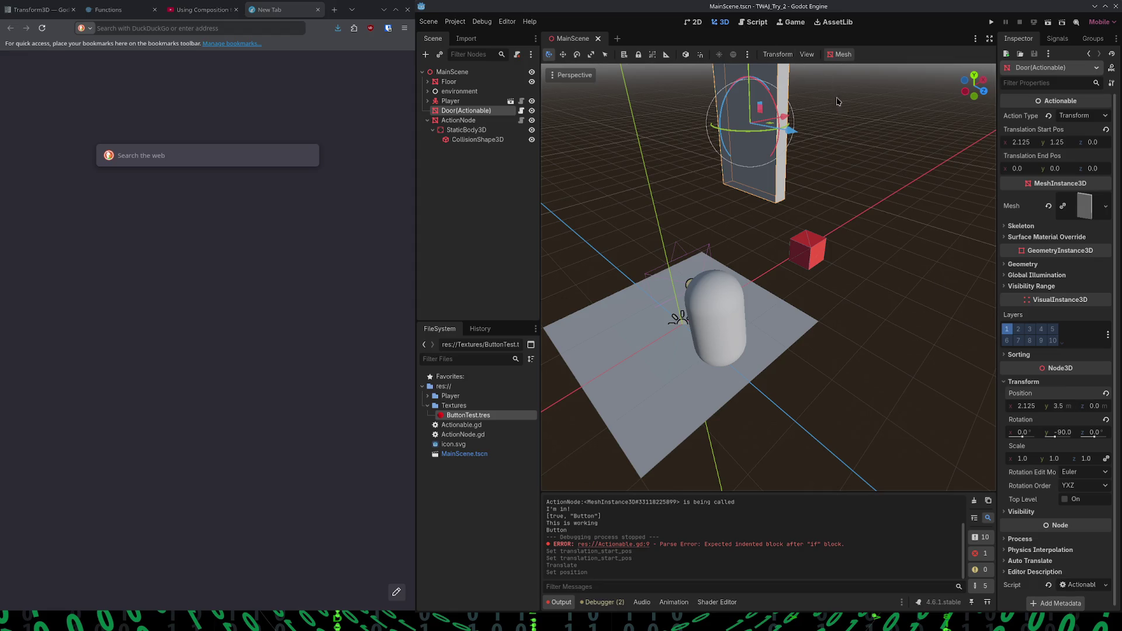
# Set Translation End Pos to 2.125, 3.5, 0, save the scene, and run the project
pyautogui.click(761, 27)
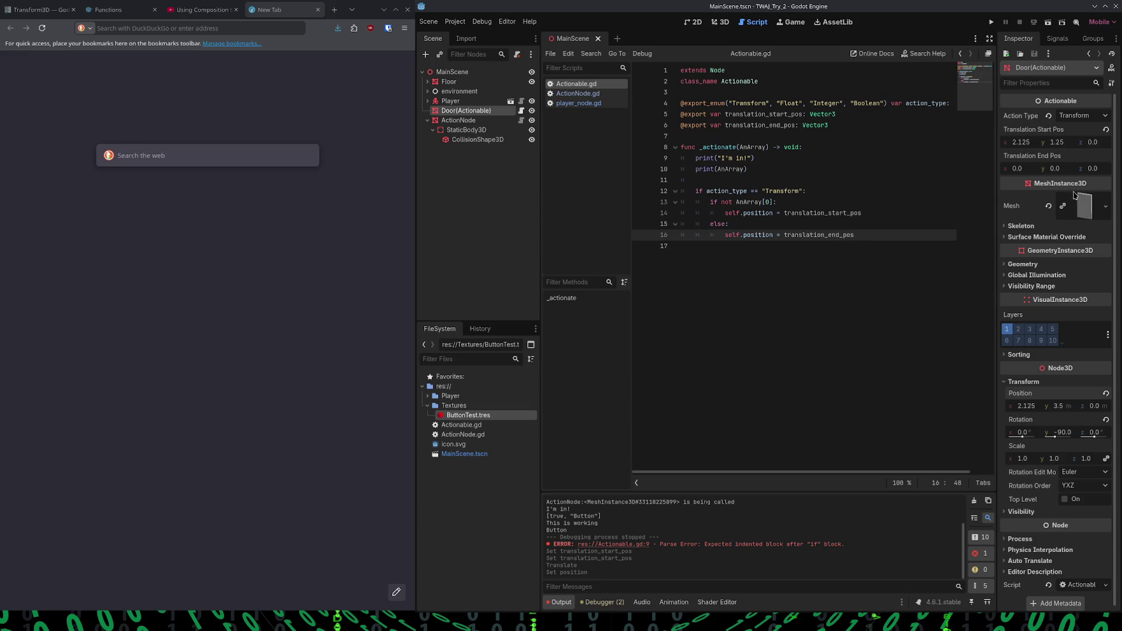
pyautogui.click(1018, 168)
pyautogui.write('2.112')
pyautogui.write('25')
pyautogui.click(1067, 173)
pyautogui.write('3')
pyautogui.press('Return')
pyautogui.hotkey('ctrl', 's')
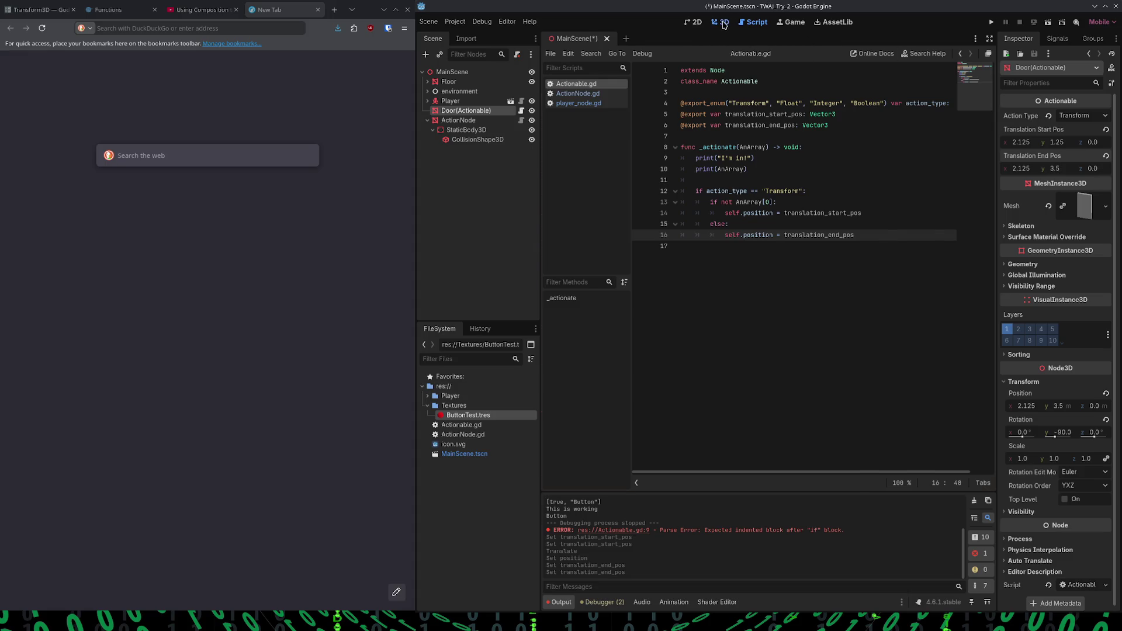
pyautogui.click(720, 21)
pyautogui.click(992, 22)
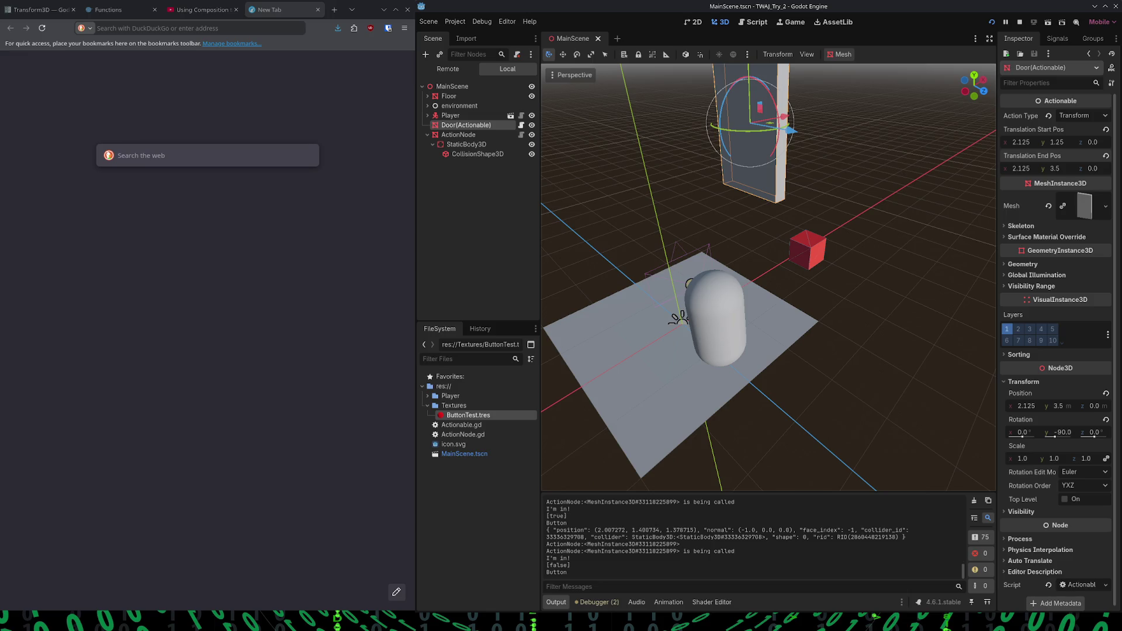
# Stop the running game with F8 and go back to the script editor
pyautogui.press('F8')
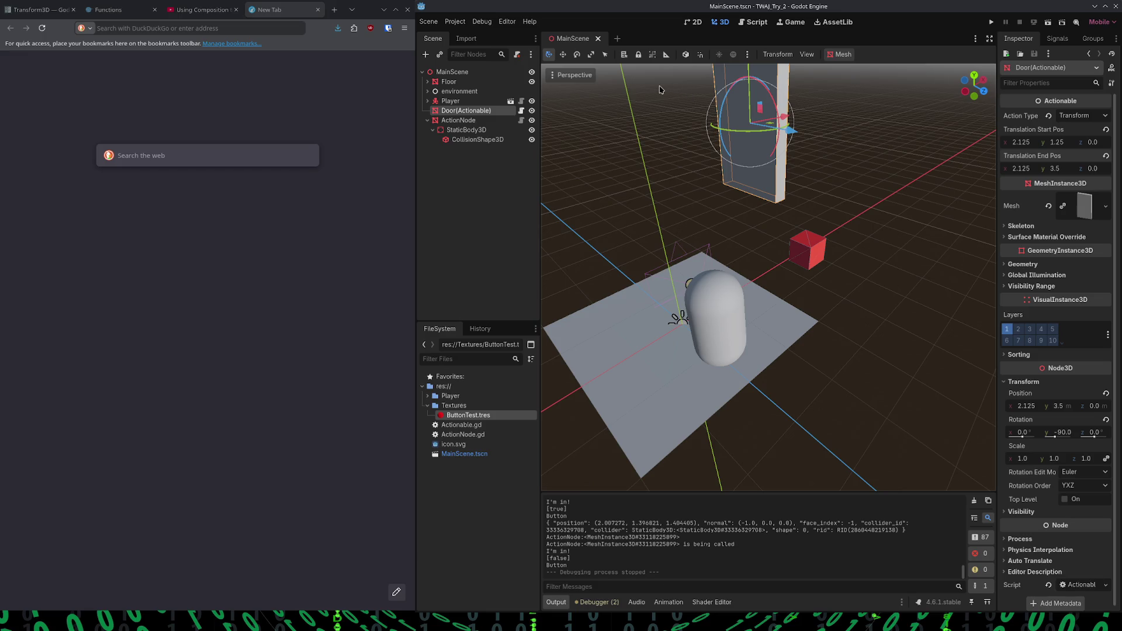
pyautogui.click(756, 23)
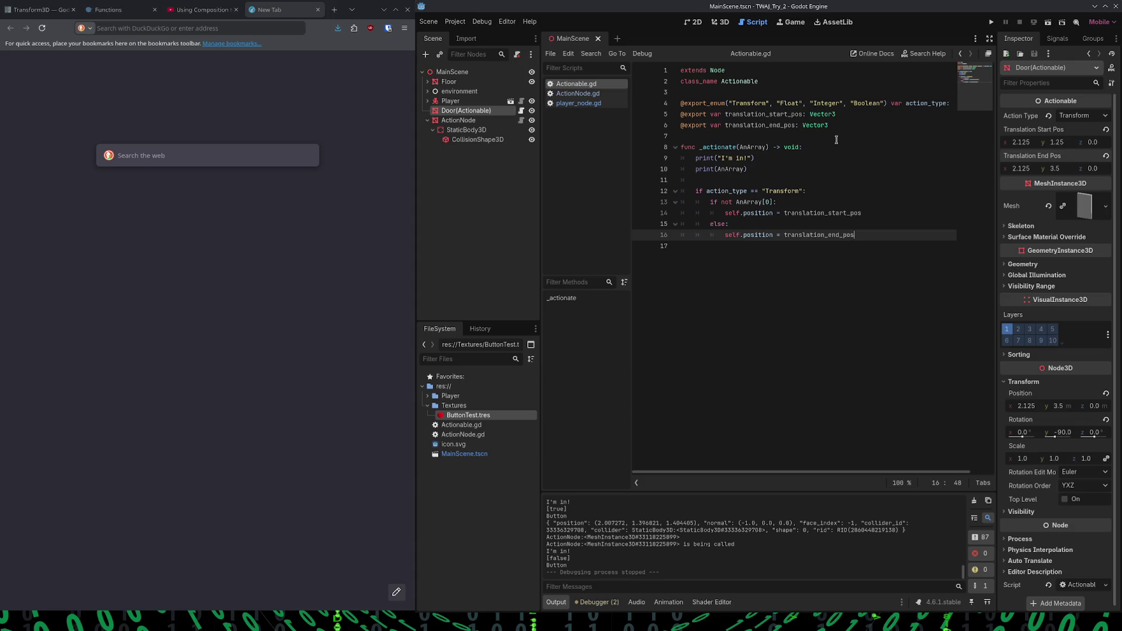
# Begin a func below the exported variables in Actionable.gd, then remove it again
pyautogui.click(779, 135)
pyautogui.press('Return')
pyautogui.press('Return')
pyautogui.press('Up')
pyautogui.write('func')
pyautogui.press('BackSpace')
pyautogui.press('BackSpace')
pyautogui.press('BackSpace')
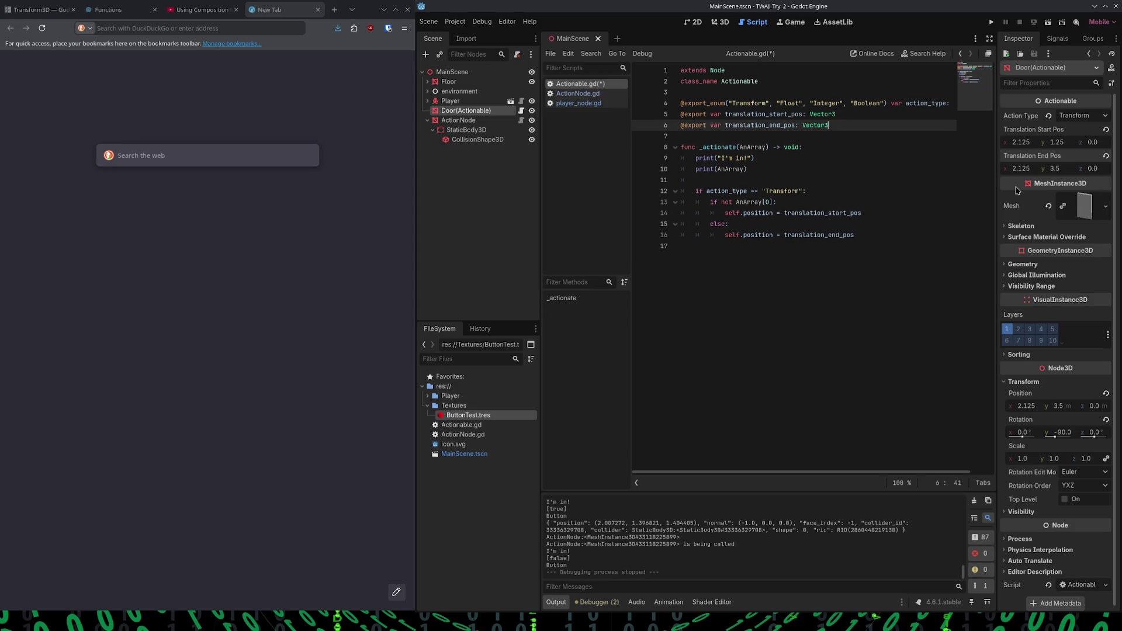
# Set the door's Position y back to 1.25, save the scene, and run the project
pyautogui.click(722, 22)
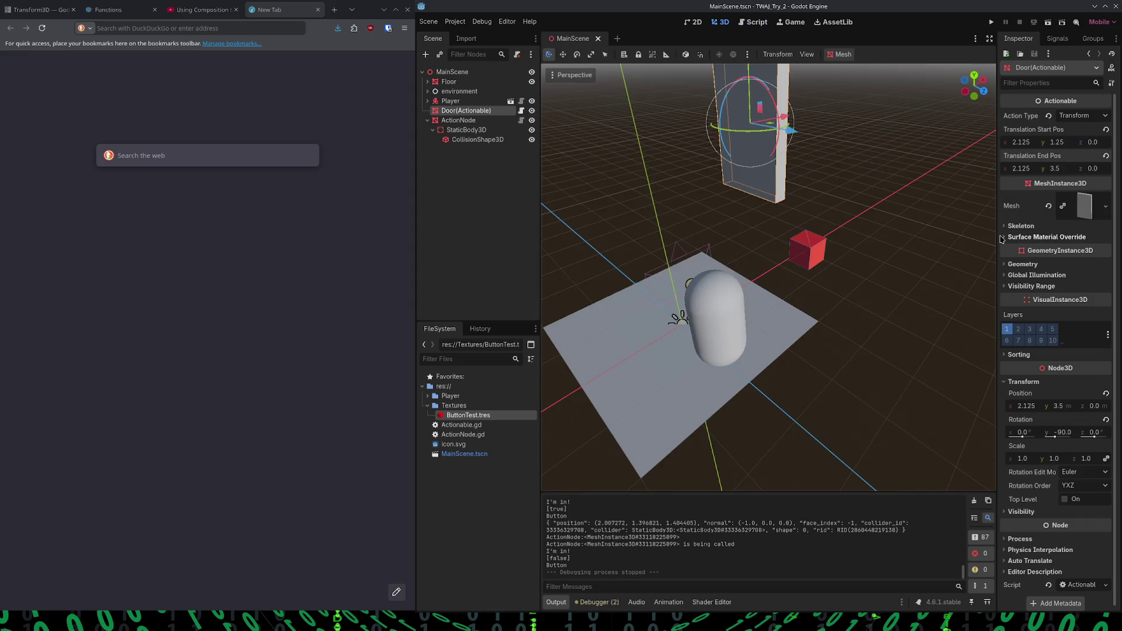
pyautogui.click(1058, 405)
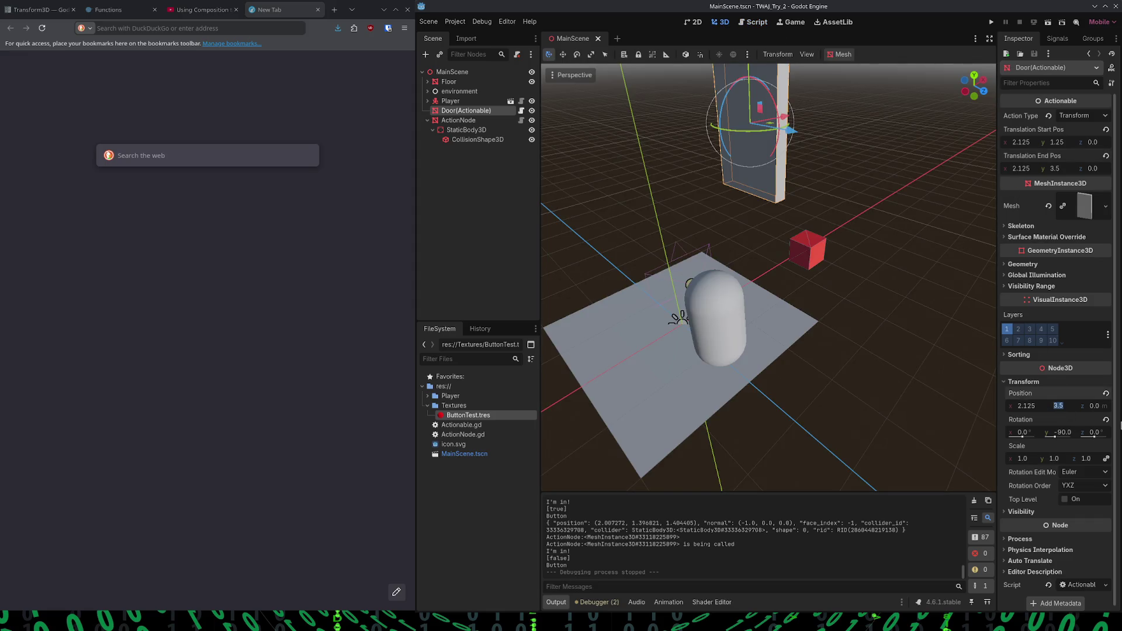
pyautogui.write('1.25')
pyautogui.press('Return')
pyautogui.hotkey('ctrl', 's')
pyautogui.click(991, 22)
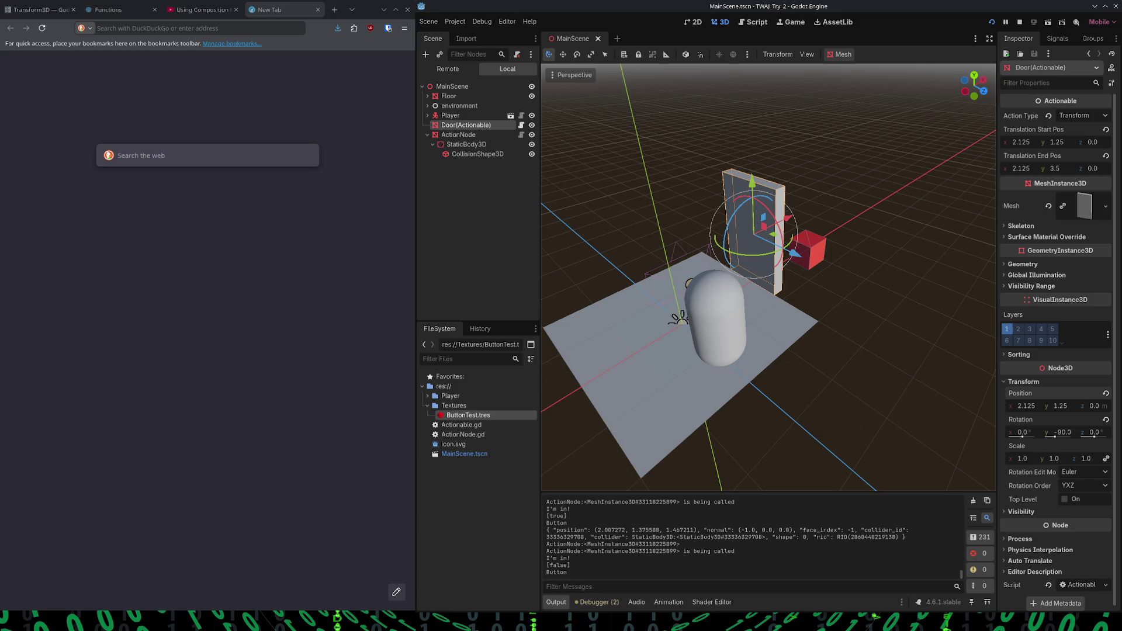
# Stop the game, return to the script editor, then view the Transform3D documentation page
pyautogui.press('F8')
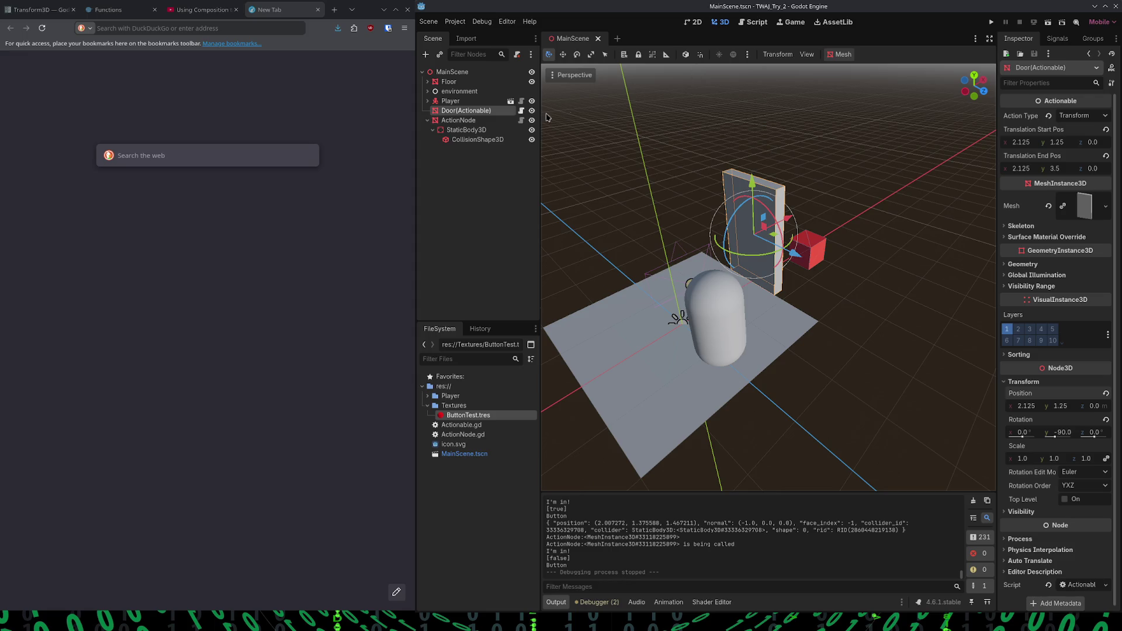
pyautogui.click(755, 22)
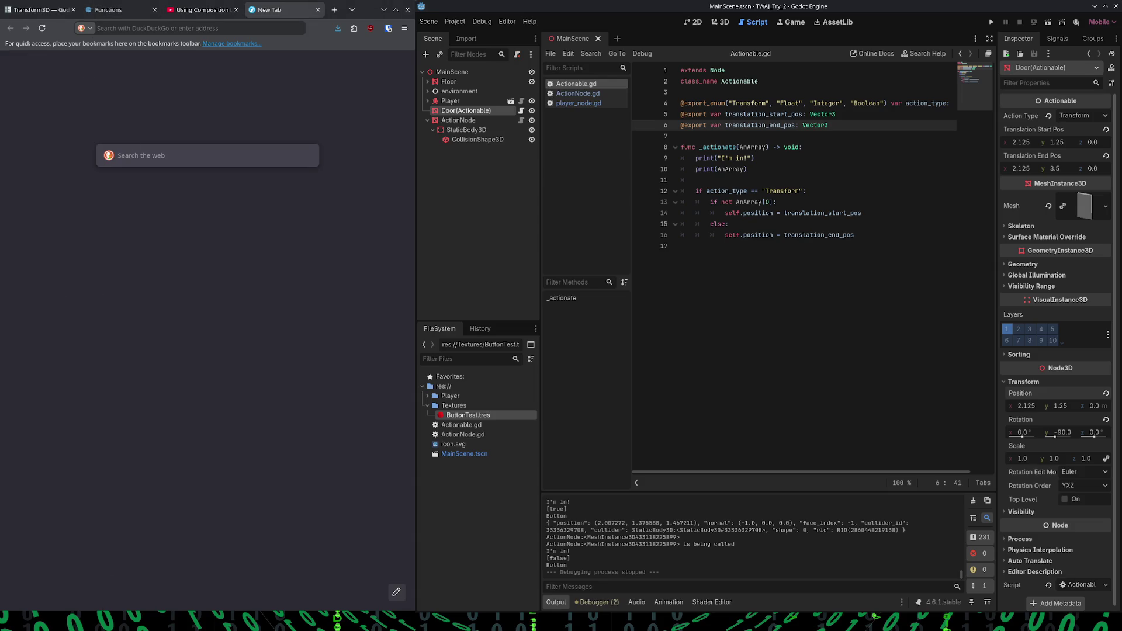
pyautogui.click(41, 9)
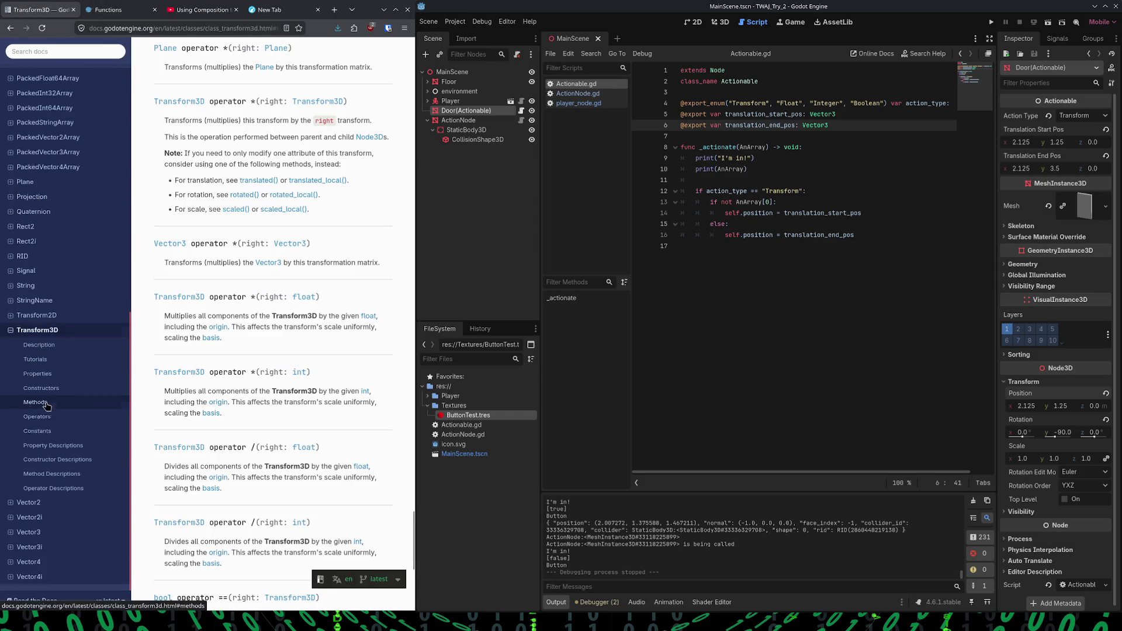
# Switch the Godot Docs to the stable 4.6 home page, then open ActionNode.gd
pyautogui.scroll(-6, 84, 481)
pyautogui.click(35, 600)
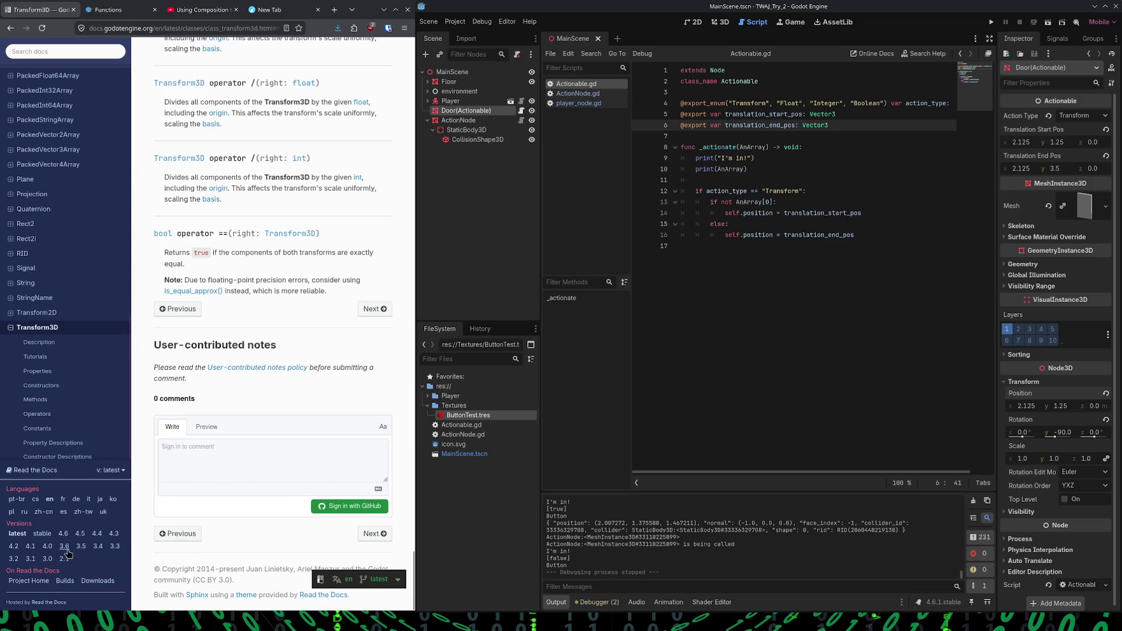
pyautogui.click(36, 535)
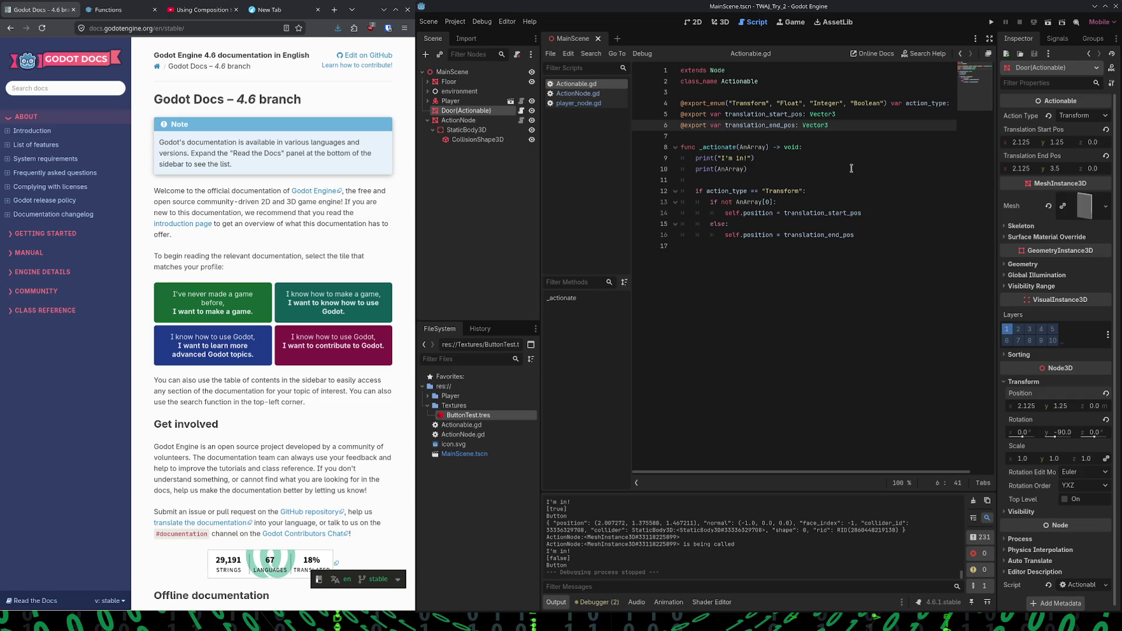
pyautogui.click(579, 94)
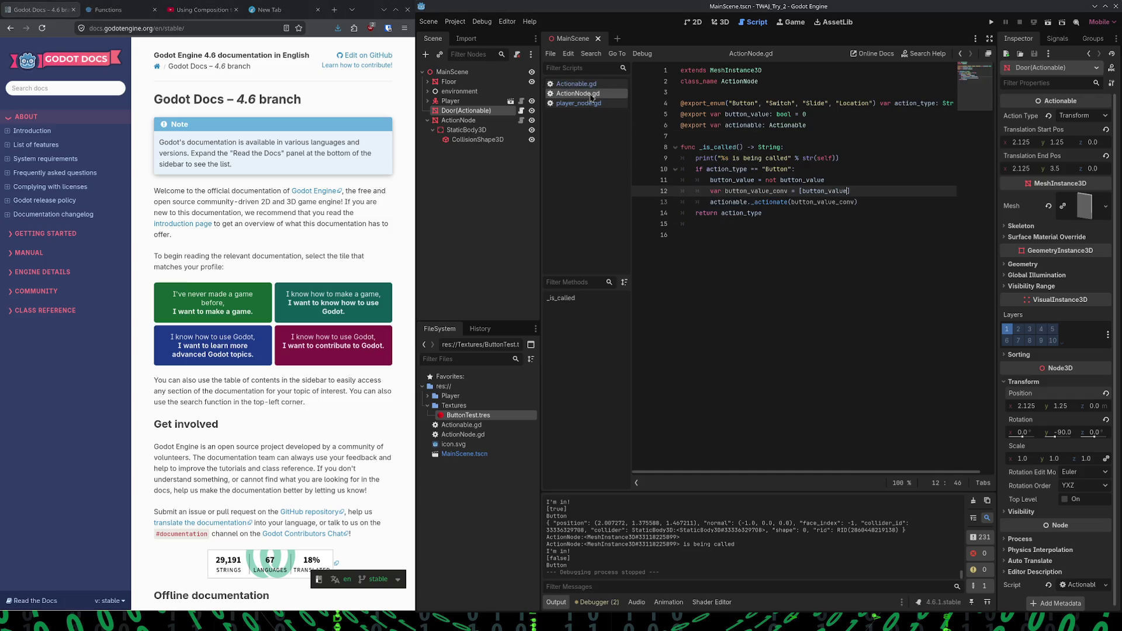
# Add action_type to the button_value_conv array in ActionNode.gd and save it
pyautogui.write(',')
pyautogui.press('Escape')
pyautogui.write('action')
pyautogui.press('Down')
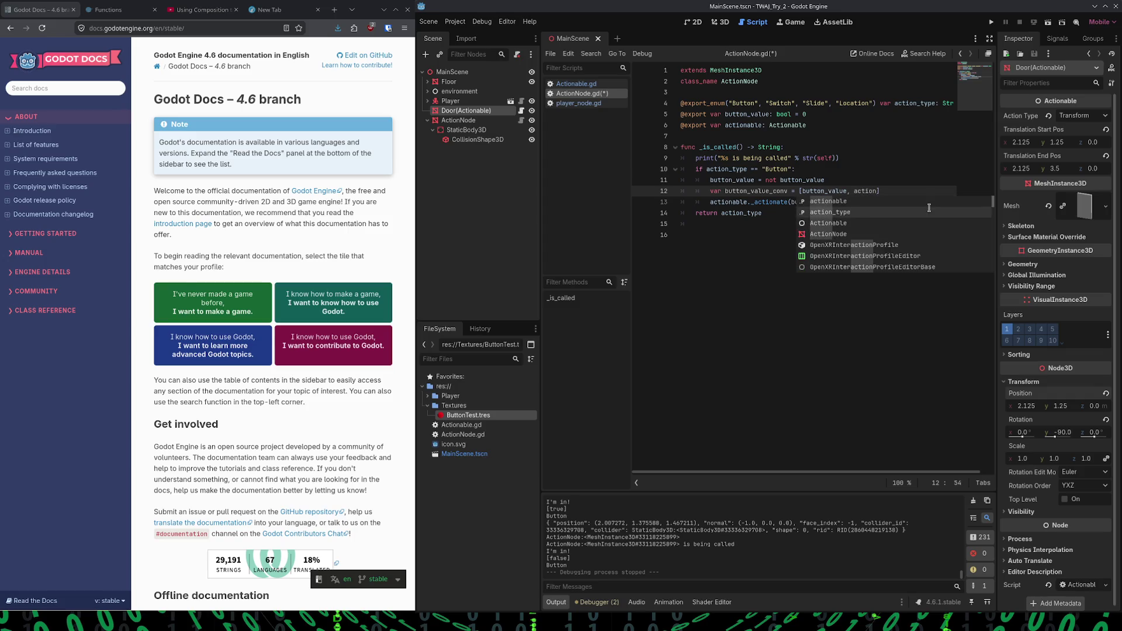
pyautogui.press('Return')
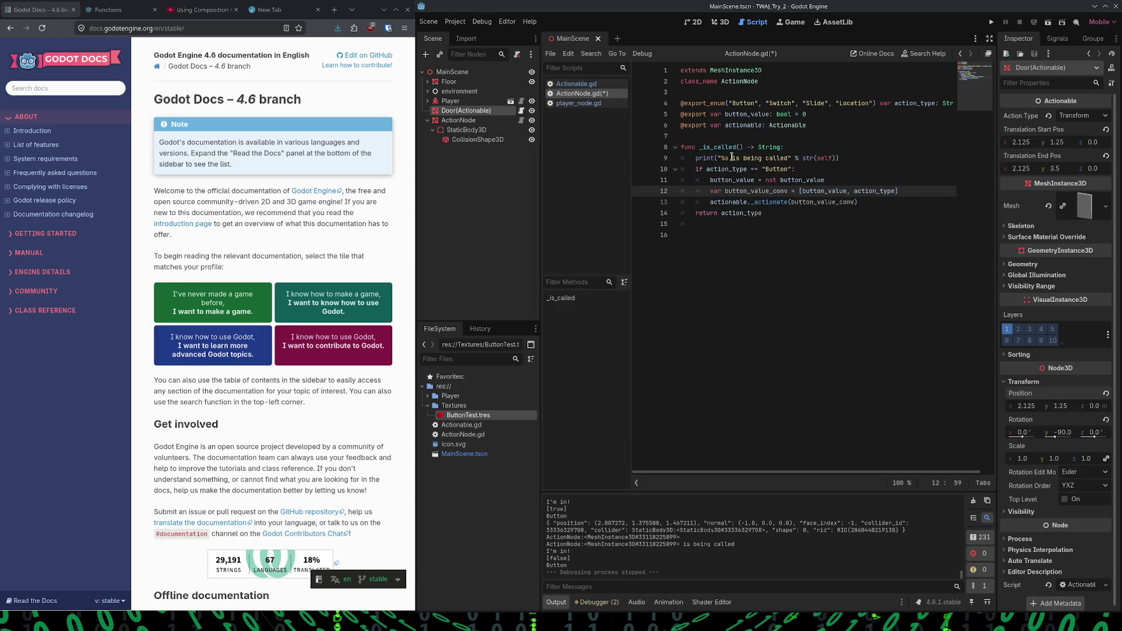
pyautogui.hotkey('ctrl', 's')
# In Actionable.gd, end the Transform check with a colon and start an if line beneath it
pyautogui.click(589, 89)
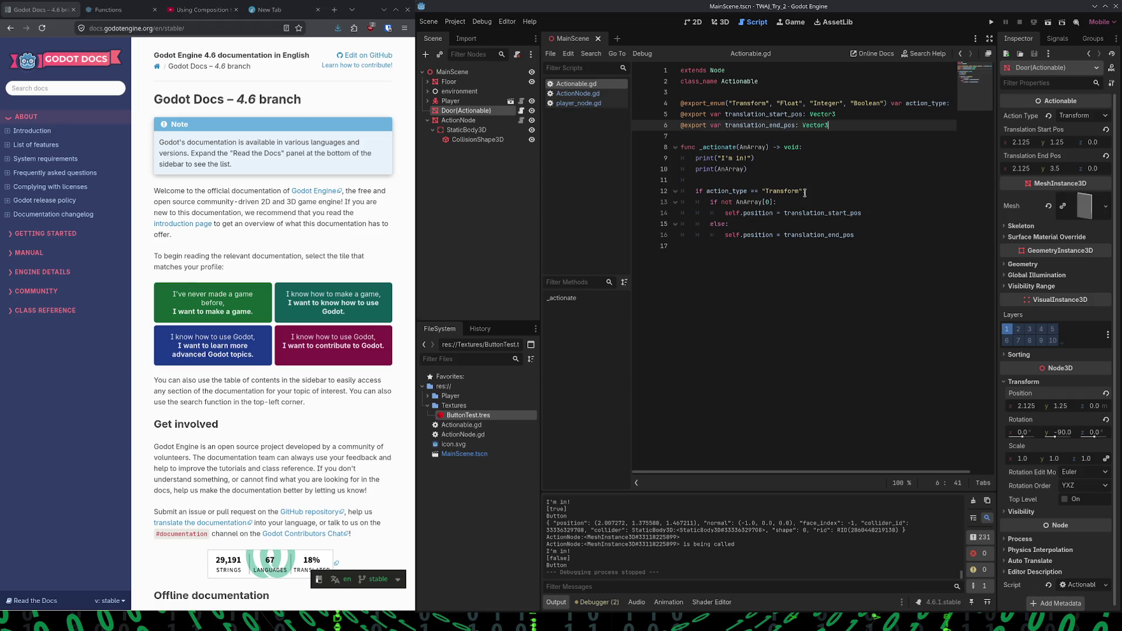
pyautogui.click(823, 191)
pyautogui.write(':')
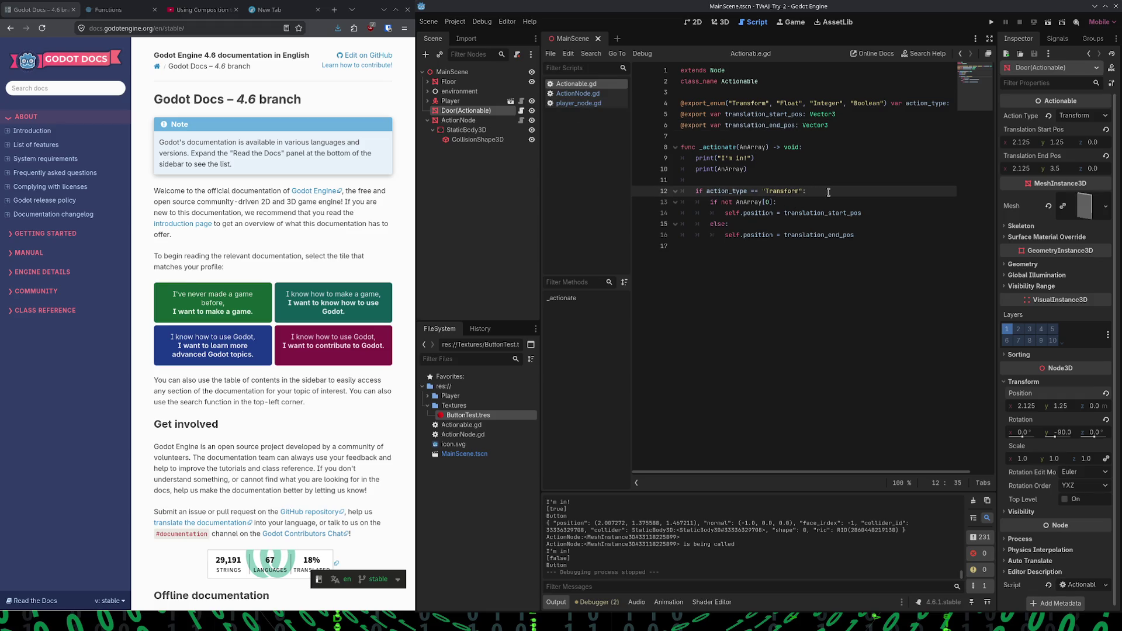
pyautogui.press('Return')
pyautogui.write('if')
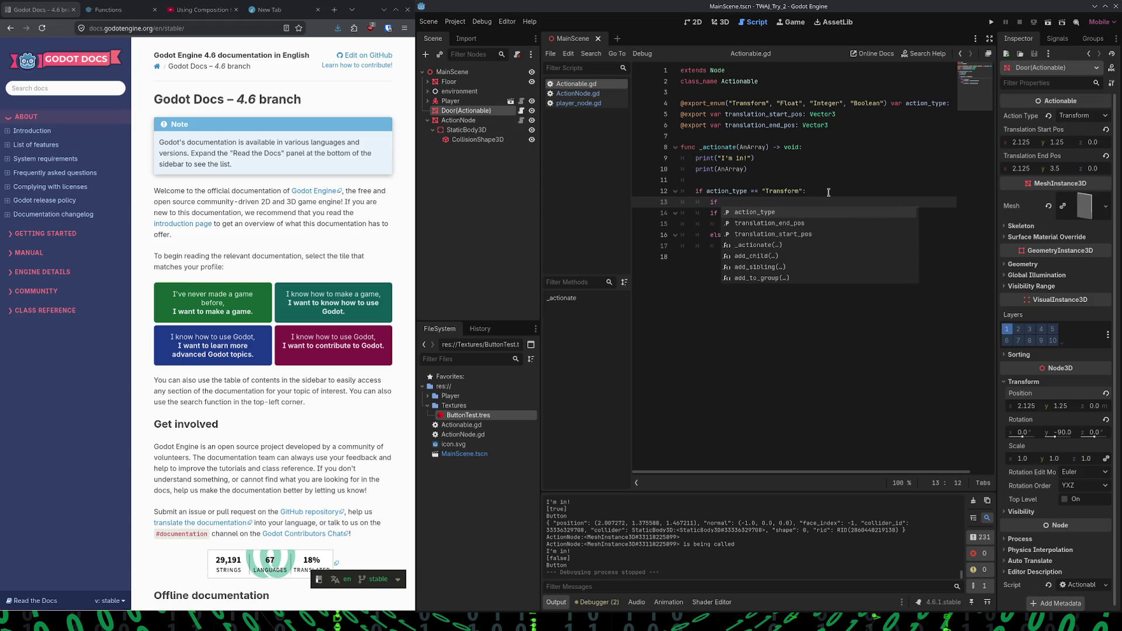
# Finish the condition if action_type == "Button", indent lines 14–17 under it, and save
pyautogui.press('Return')
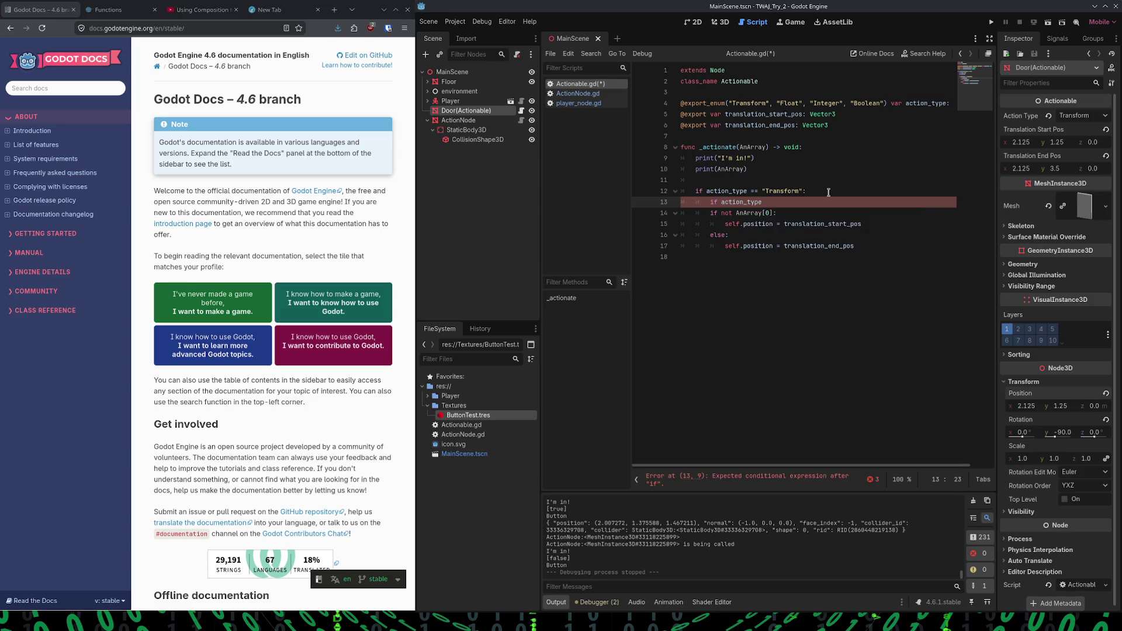
pyautogui.write('==""')
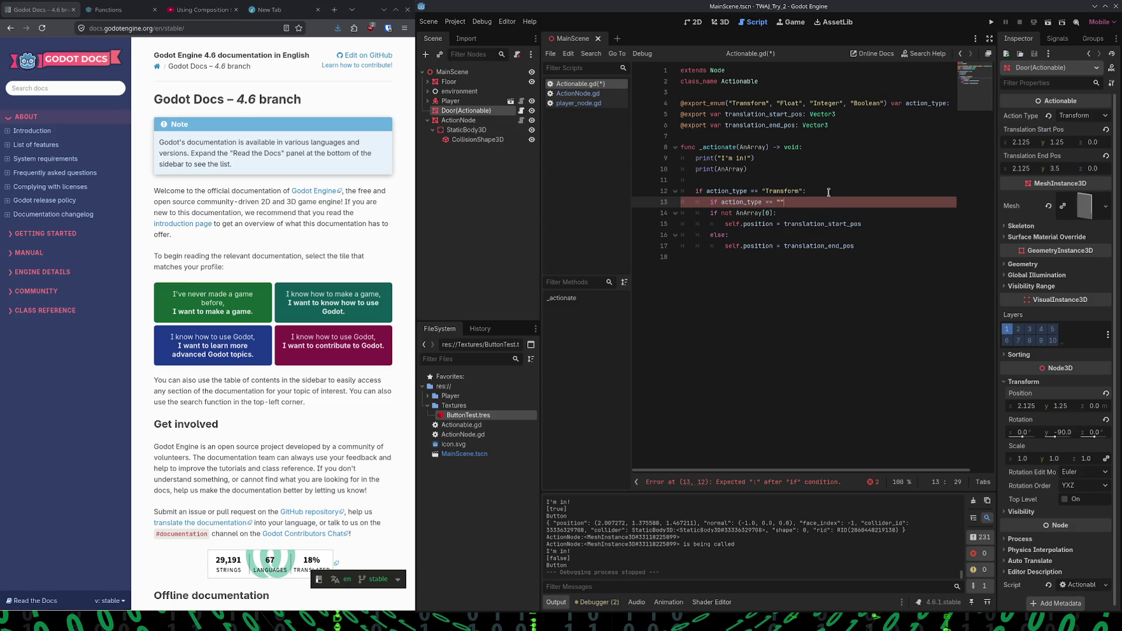
pyautogui.write('Button')
pyautogui.moveTo(710, 212); pyautogui.dragTo(854, 246)
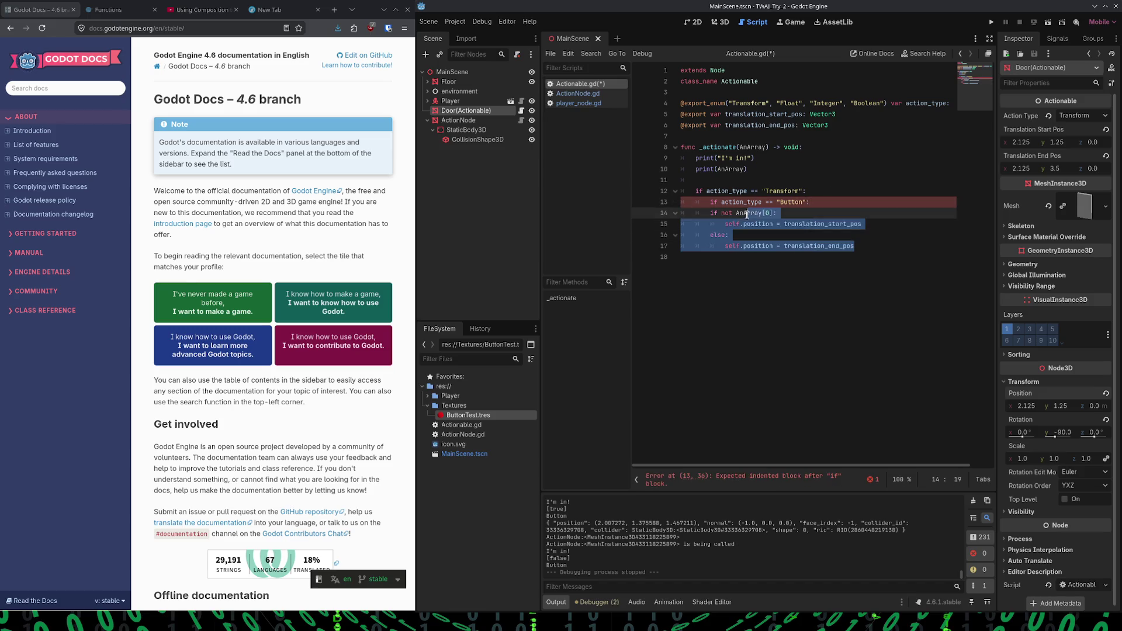
pyautogui.press('Tab')
pyautogui.click(912, 247)
pyautogui.hotkey('ctrl', 's')
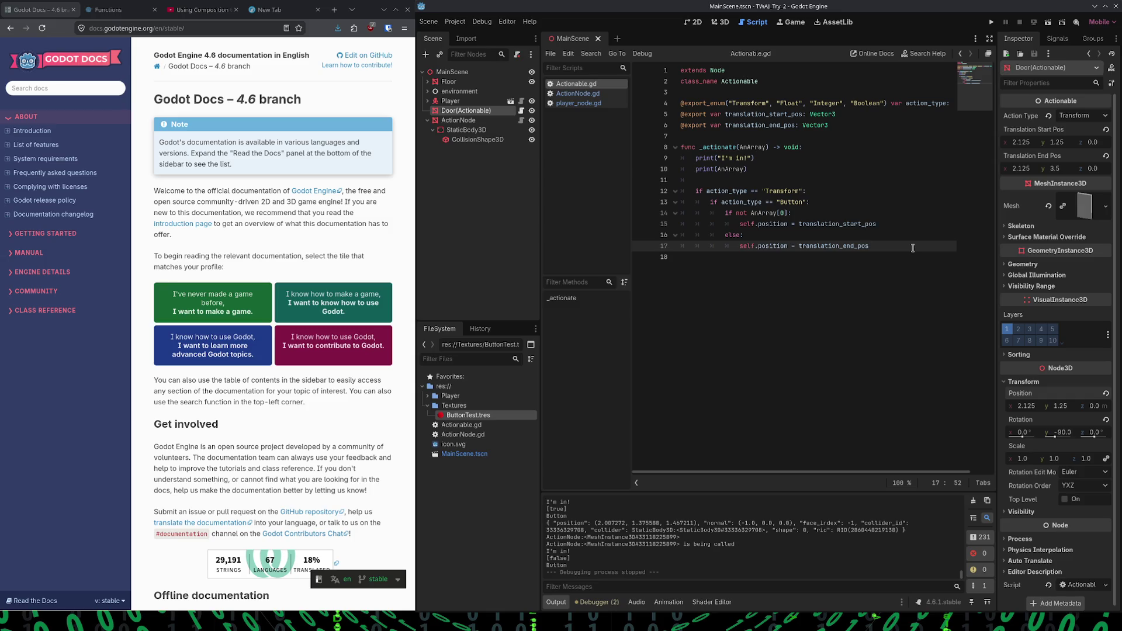
pyautogui.click(616, 104)
pyautogui.click(613, 83)
pyautogui.click(578, 93)
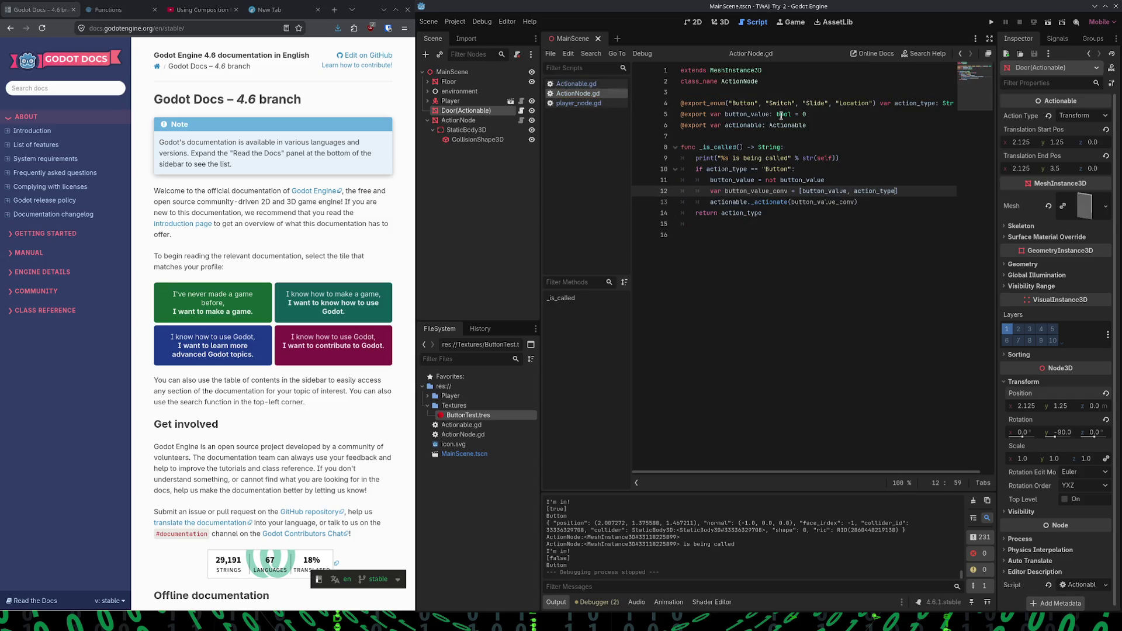
pyautogui.click(762, 102)
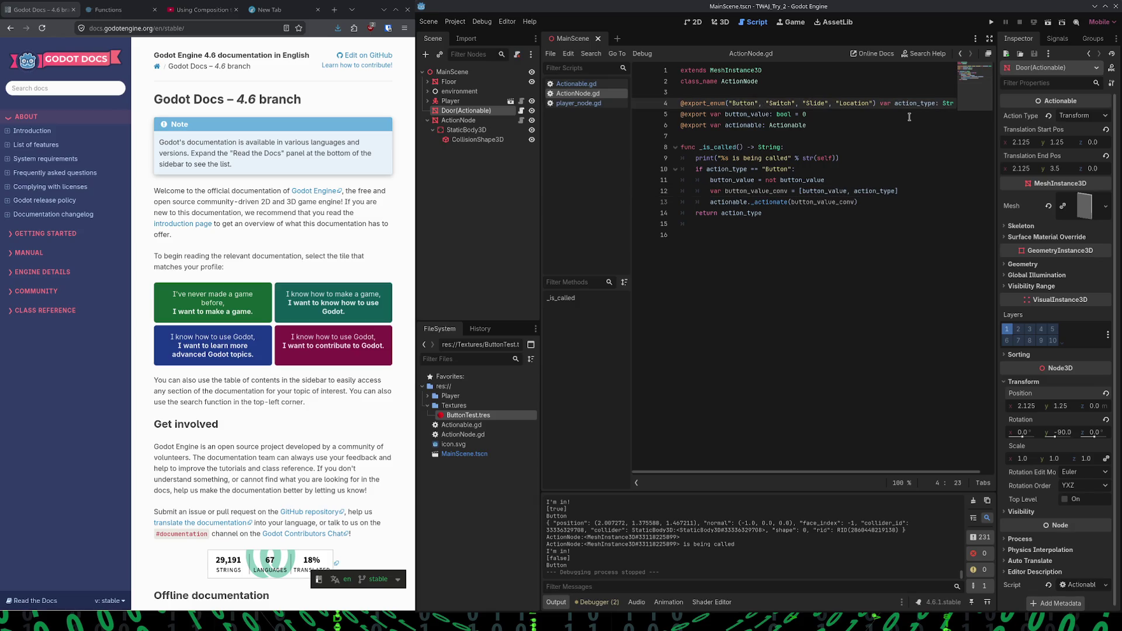
pyautogui.press('BackSpace')
pyautogui.press('BackSpace')
pyautogui.press('BackSpace')
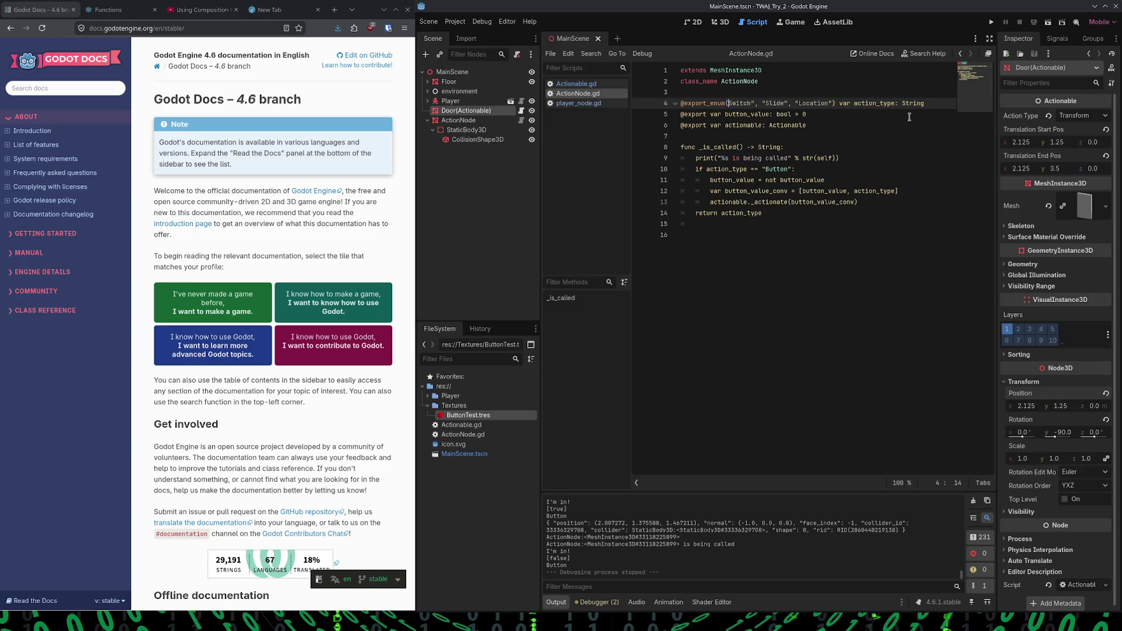
pyautogui.write('"')
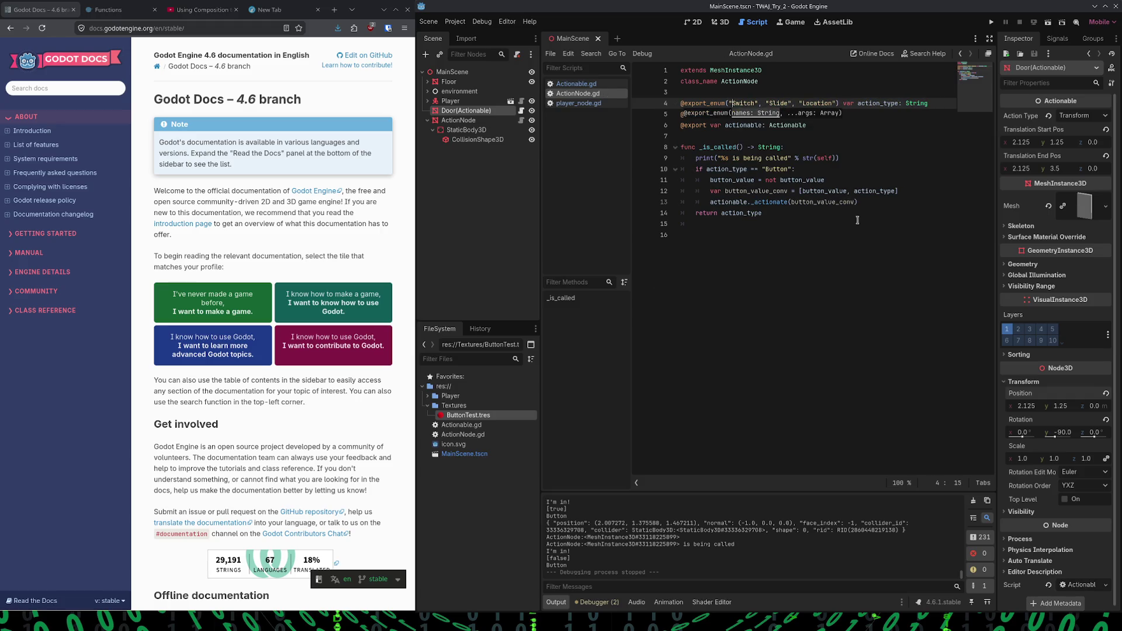
pyautogui.click(788, 168)
pyautogui.press('BackSpace')
pyautogui.press('BackSpace')
pyautogui.press('BackSpace')
pyautogui.write('Switch')
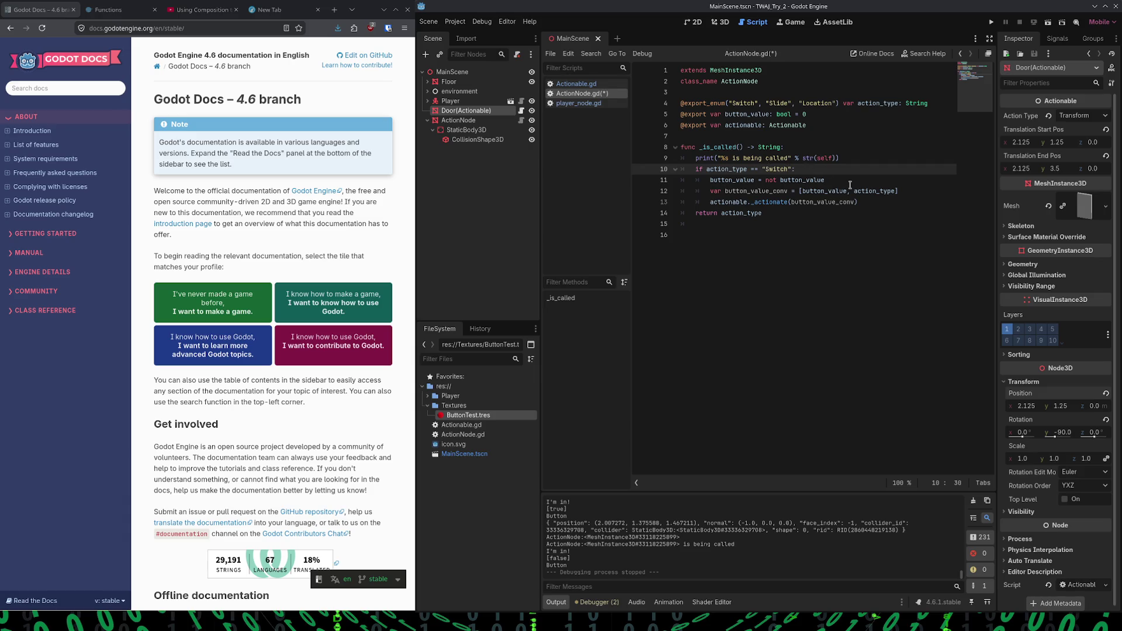
pyautogui.hotkey('ctrl', 'z')
pyautogui.hotkey('ctrl', 'z')
pyautogui.hotkey('ctrl', 'z')
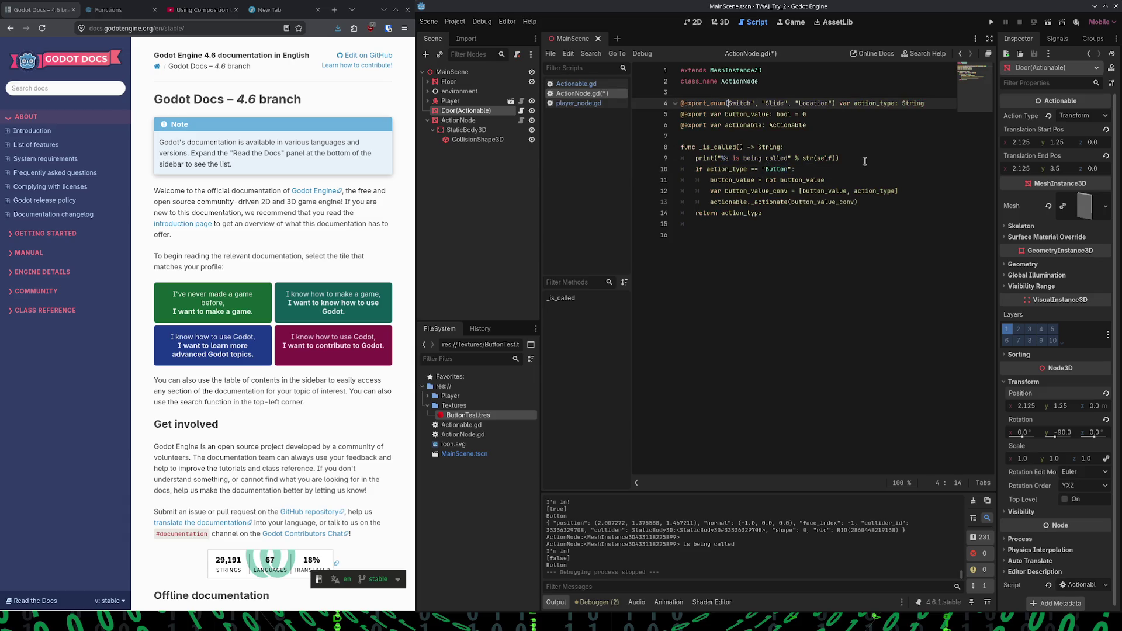
pyautogui.hotkey('ctrl', 'y')
pyautogui.hotkey('ctrl', 'y')
pyautogui.hotkey('ctrl', 's')
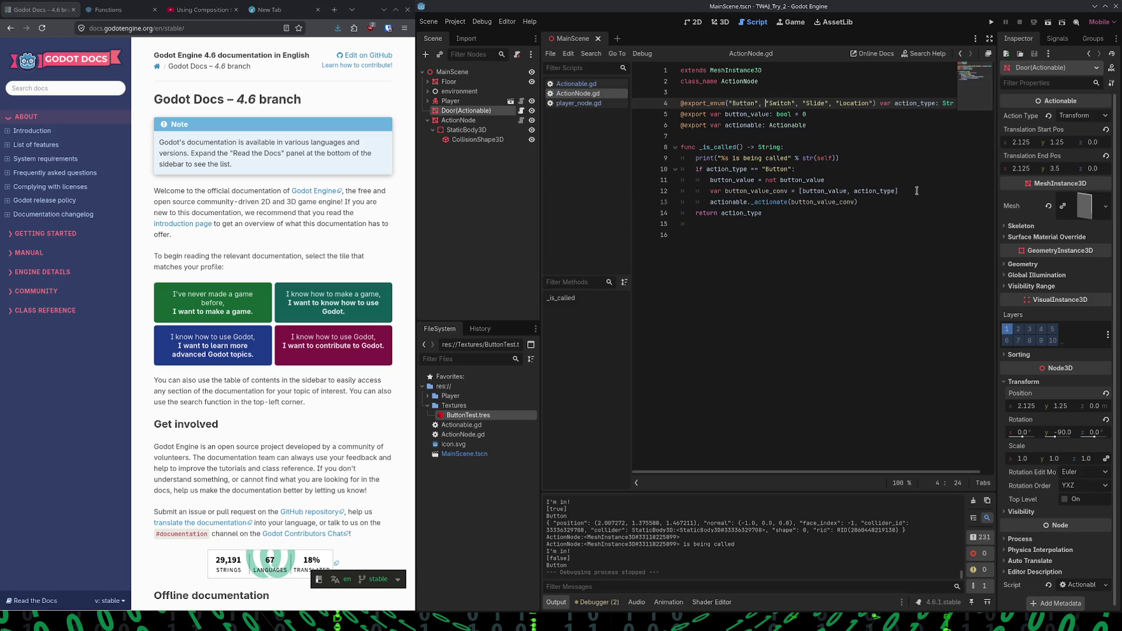
pyautogui.click(592, 104)
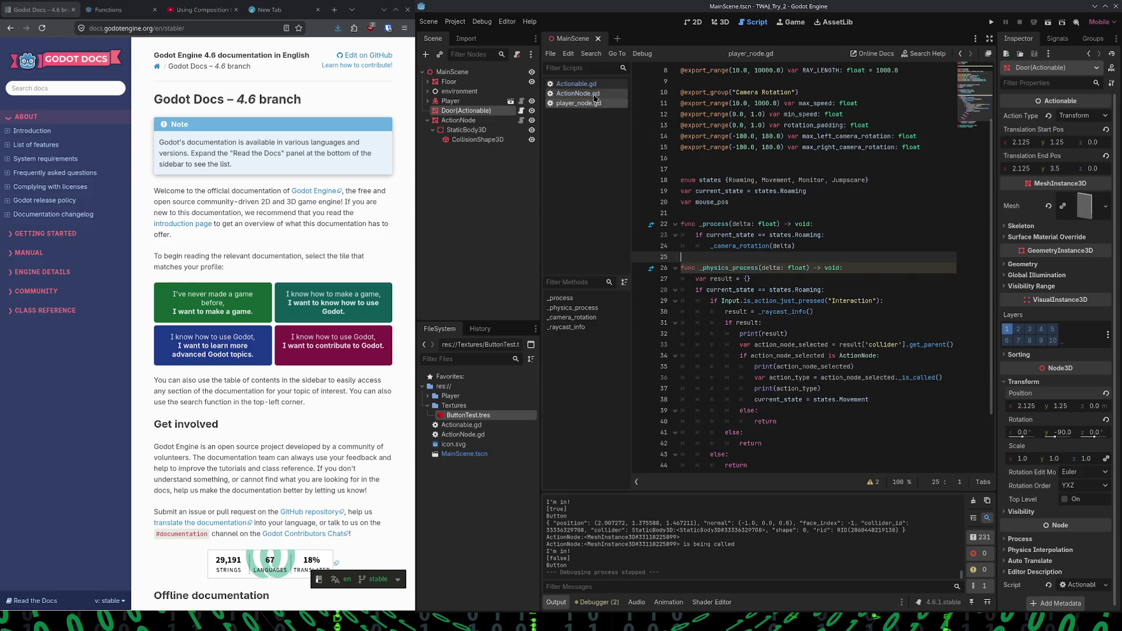
pyautogui.click(579, 83)
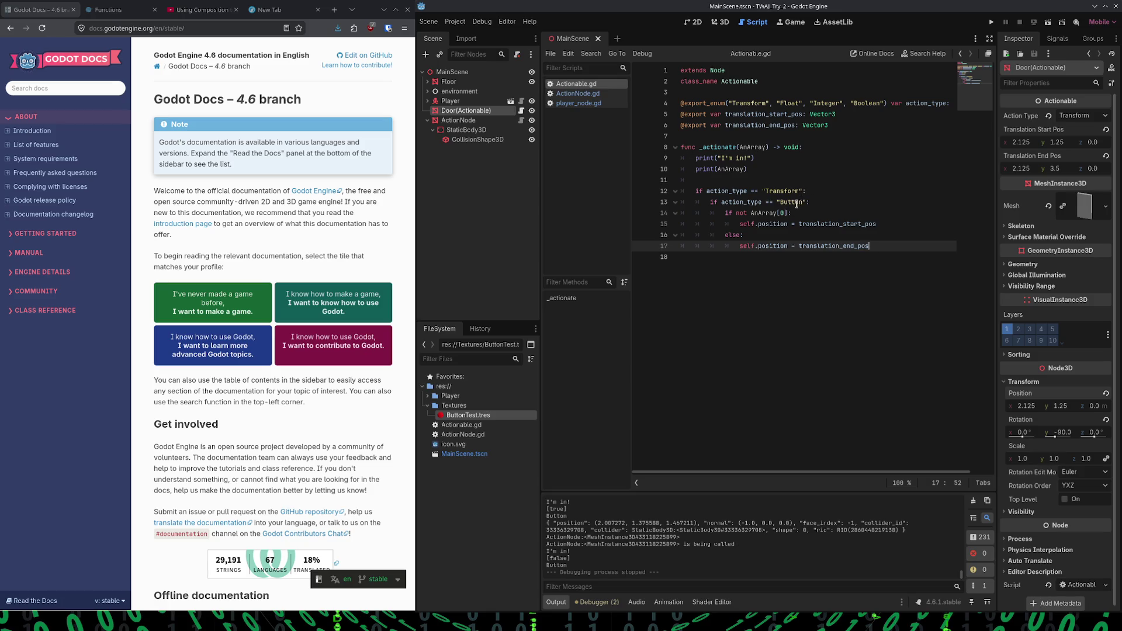
# Extend the line 13 Button check to also accept action_type == "Switch"
pyautogui.click(805, 203)
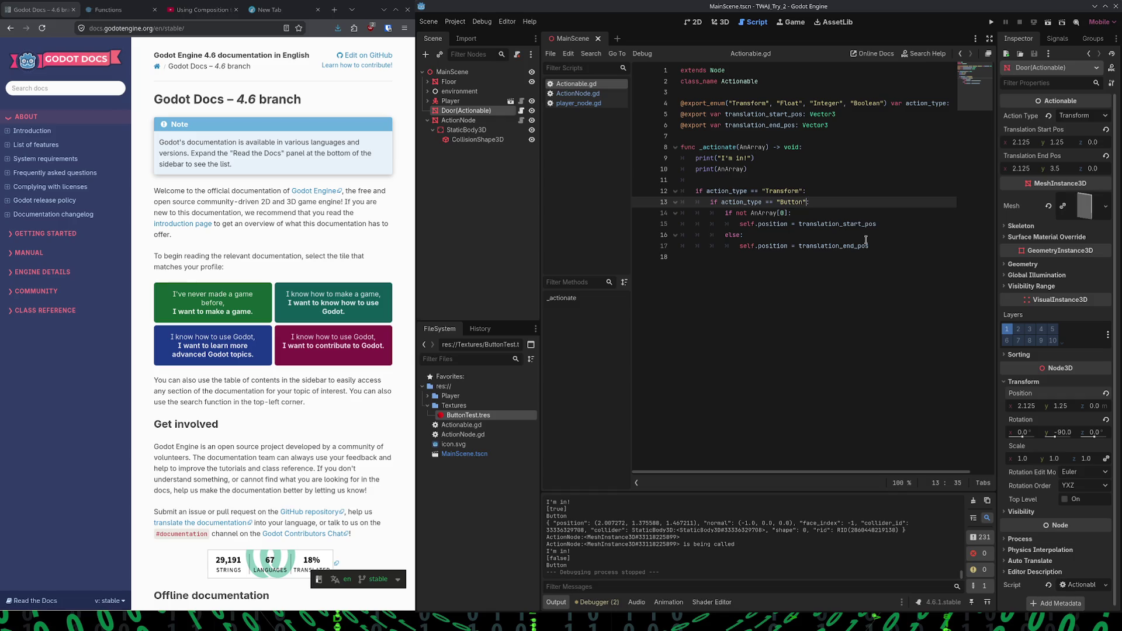
pyautogui.write('or action_type ')
pyautogui.write('== "')
pyautogui.write('Switch')
pyautogui.click(900, 235)
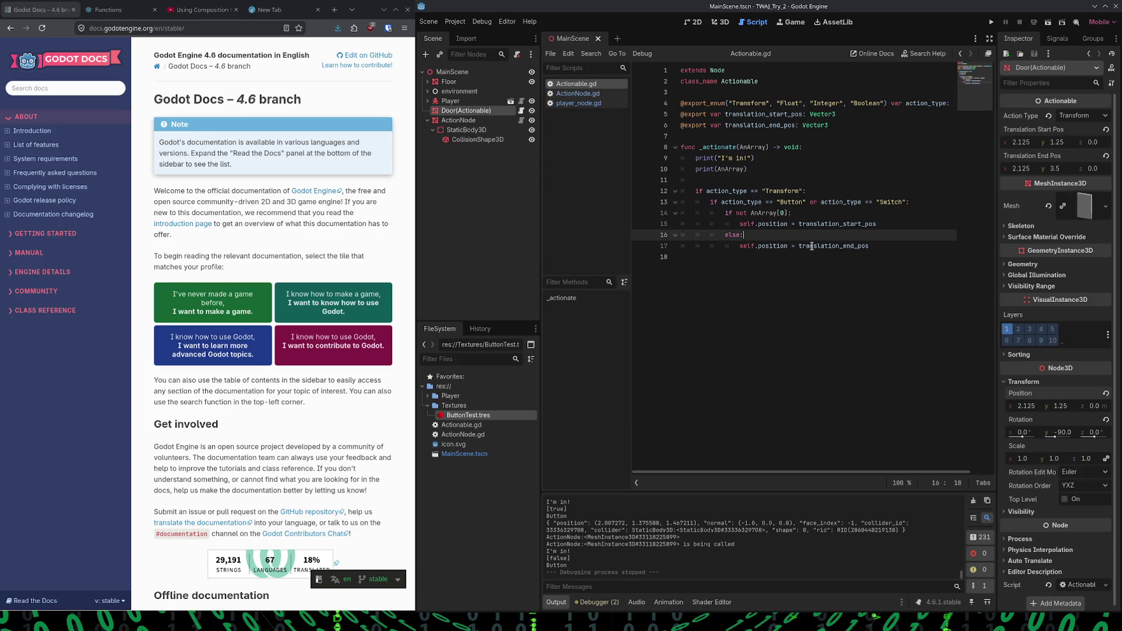
pyautogui.click(896, 221)
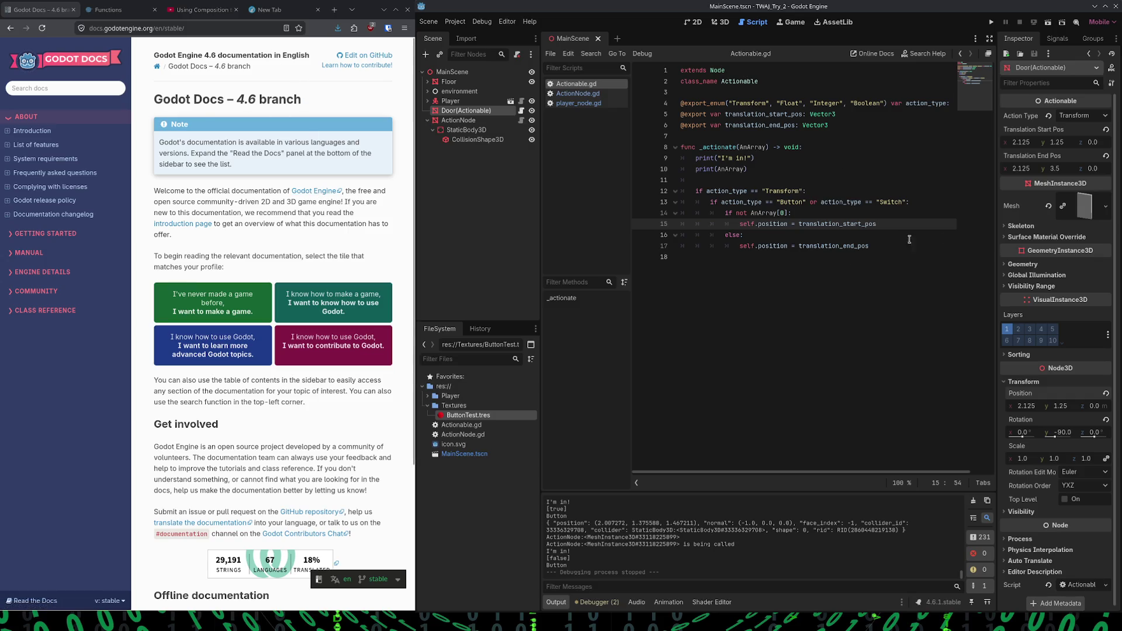
pyautogui.click(850, 271)
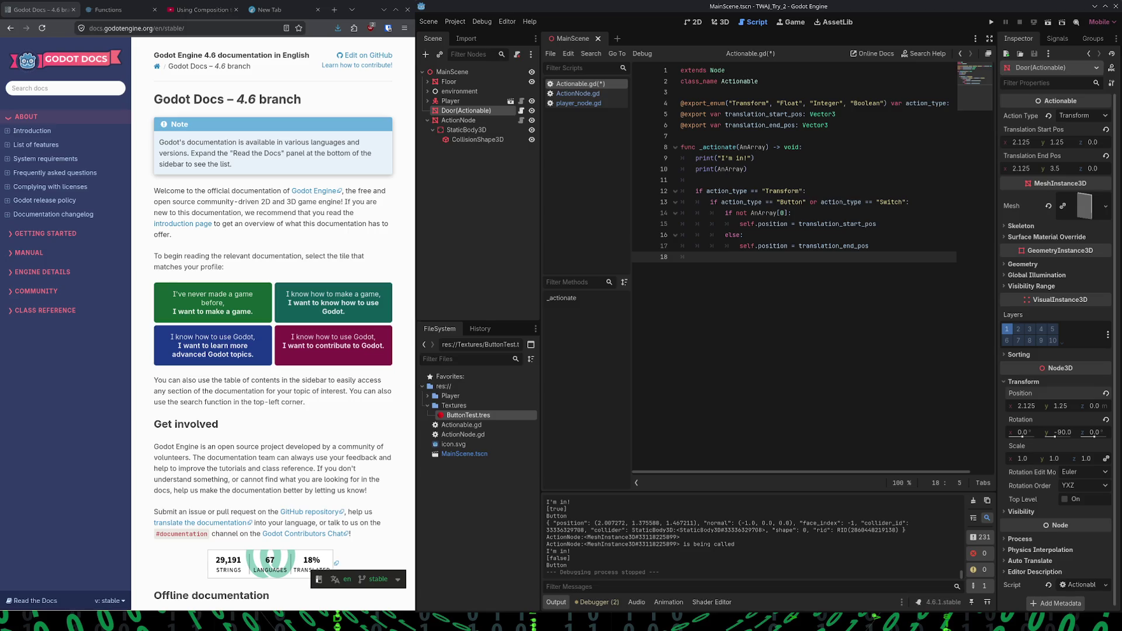
# Save Actionable.gd and add a blank indented line below the translation_start_pos assignment
pyautogui.click(522, 488)
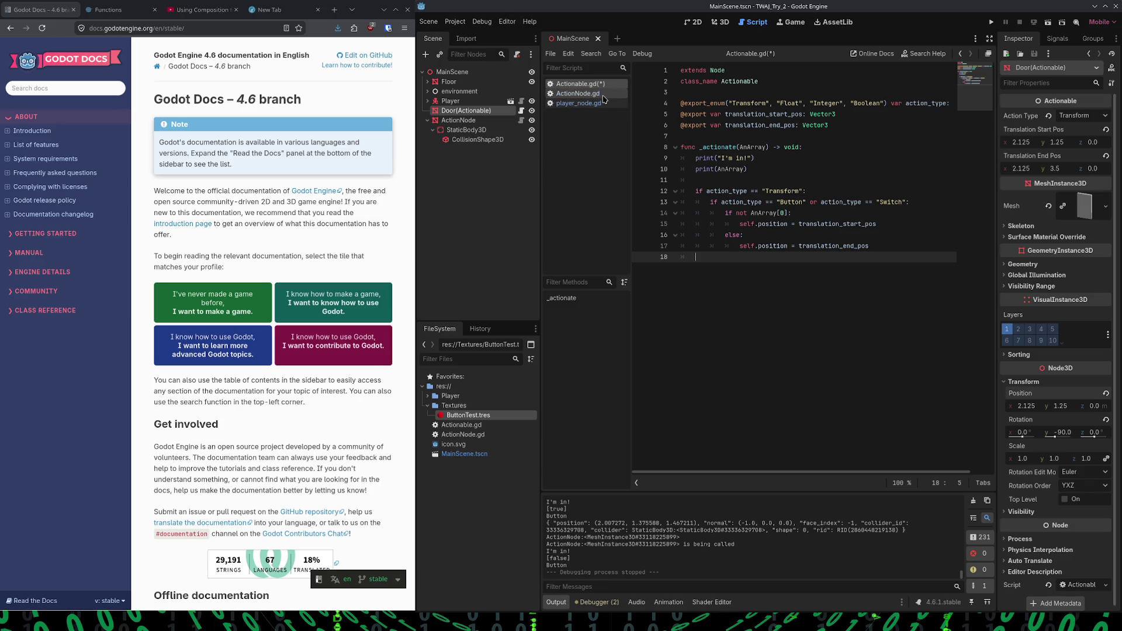
pyautogui.hotkey('ctrl', 's')
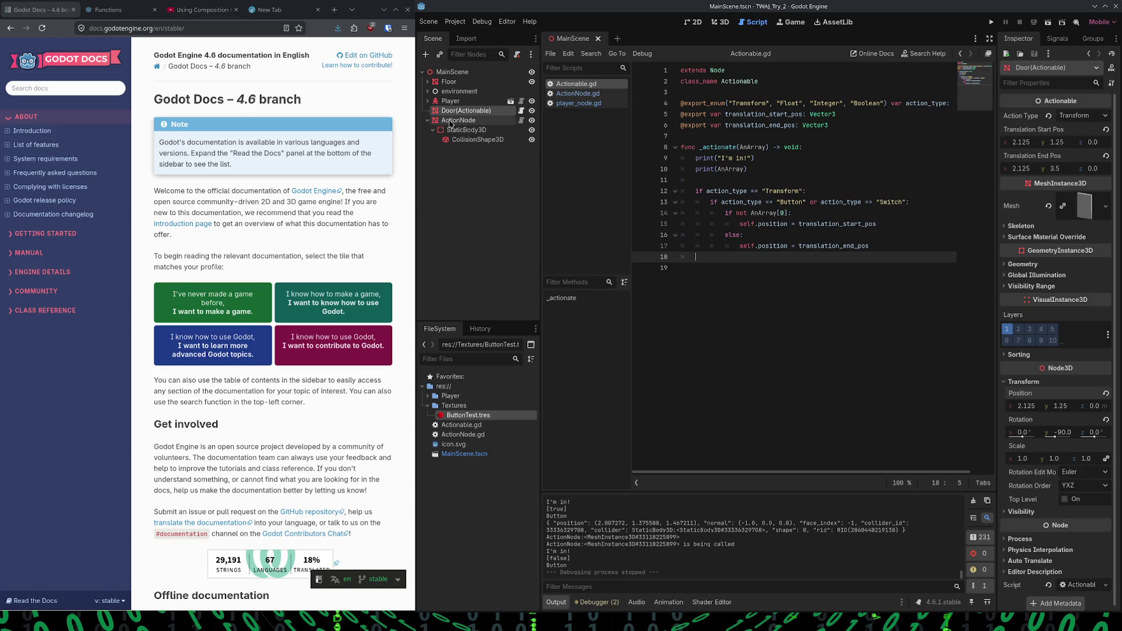
pyautogui.click(886, 227)
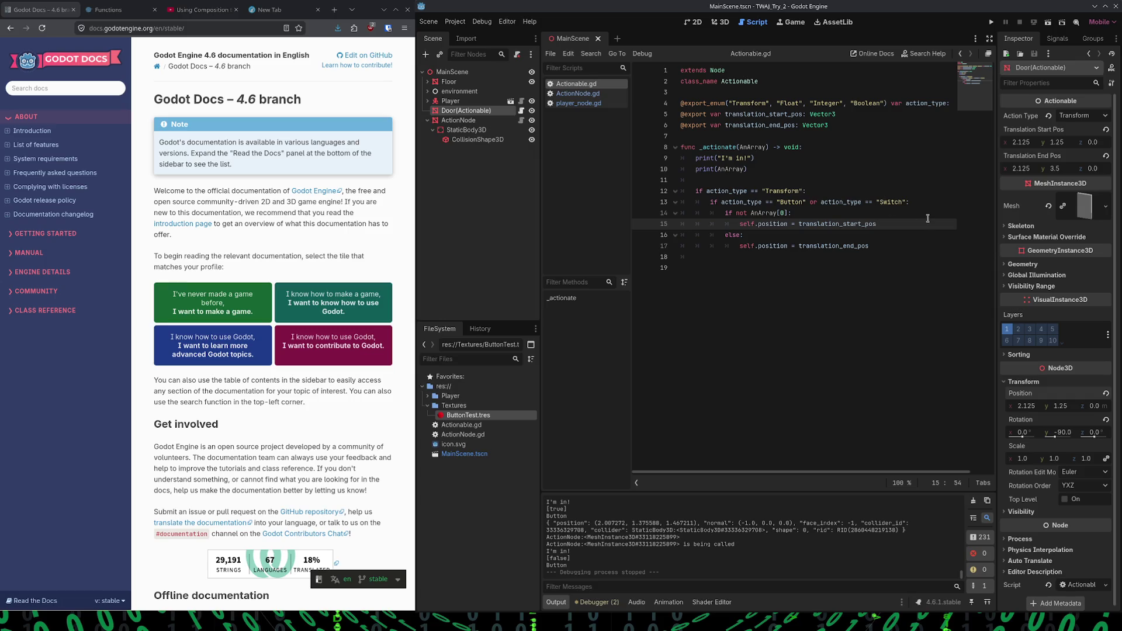
pyautogui.press('Return')
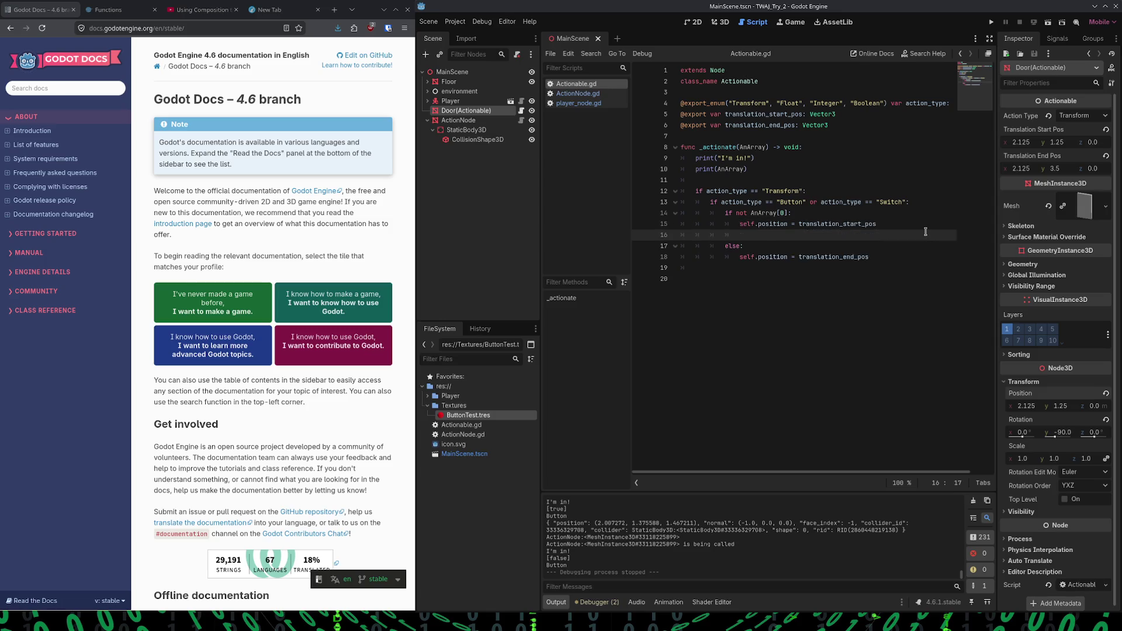
# Start 'self.rotation_degrees =' and export Vector3 variables rotation_start_pos and rotation_end_pos
pyautogui.write('self')
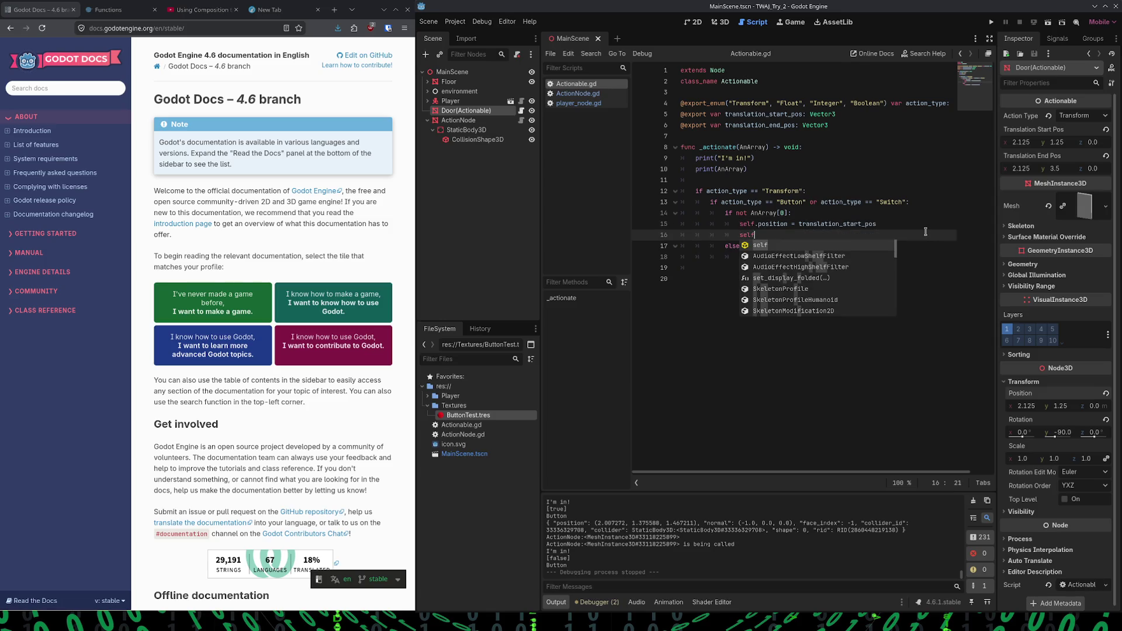
pyautogui.write('.rotation')
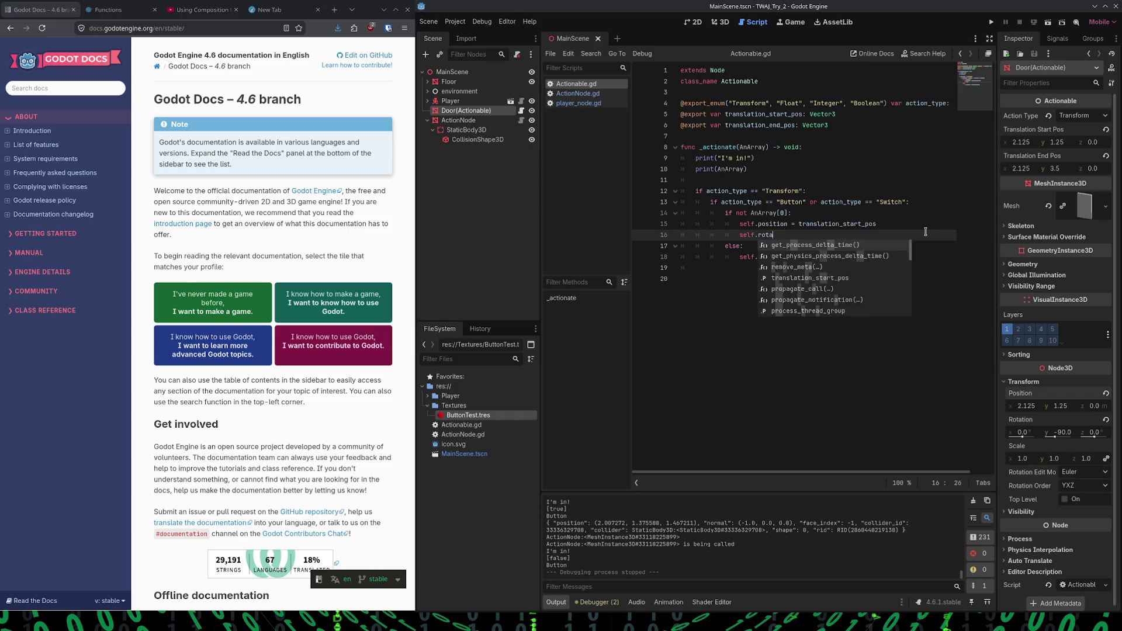
pyautogui.write('_degr')
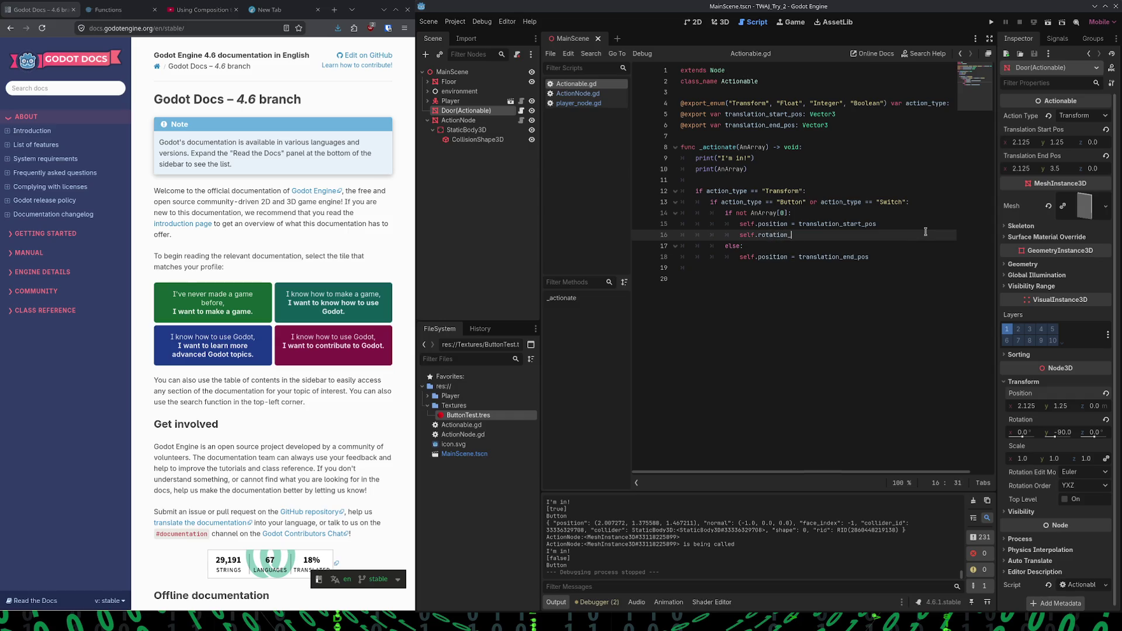
pyautogui.write('ees =')
pyautogui.click(865, 158)
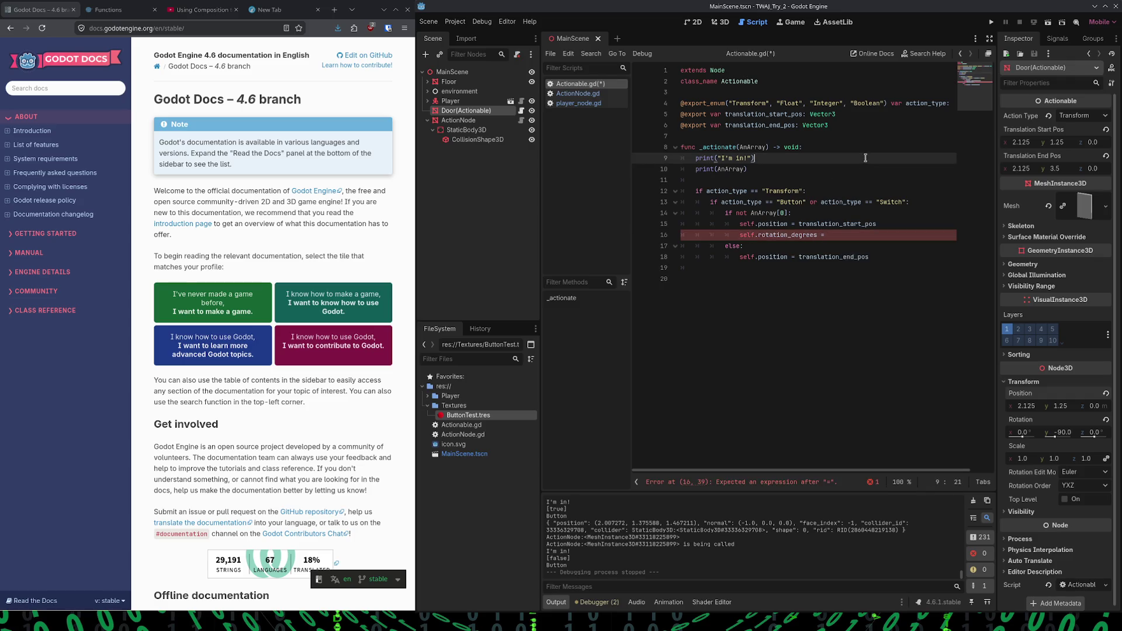
pyautogui.click(845, 125)
pyautogui.press('Return')
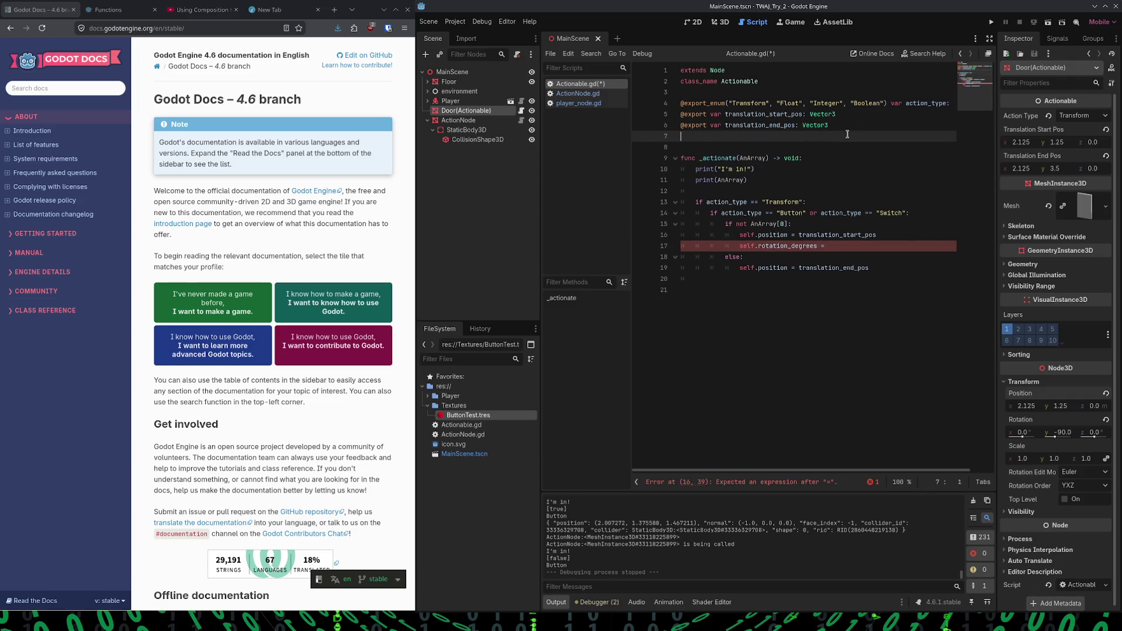
pyautogui.write('expor')
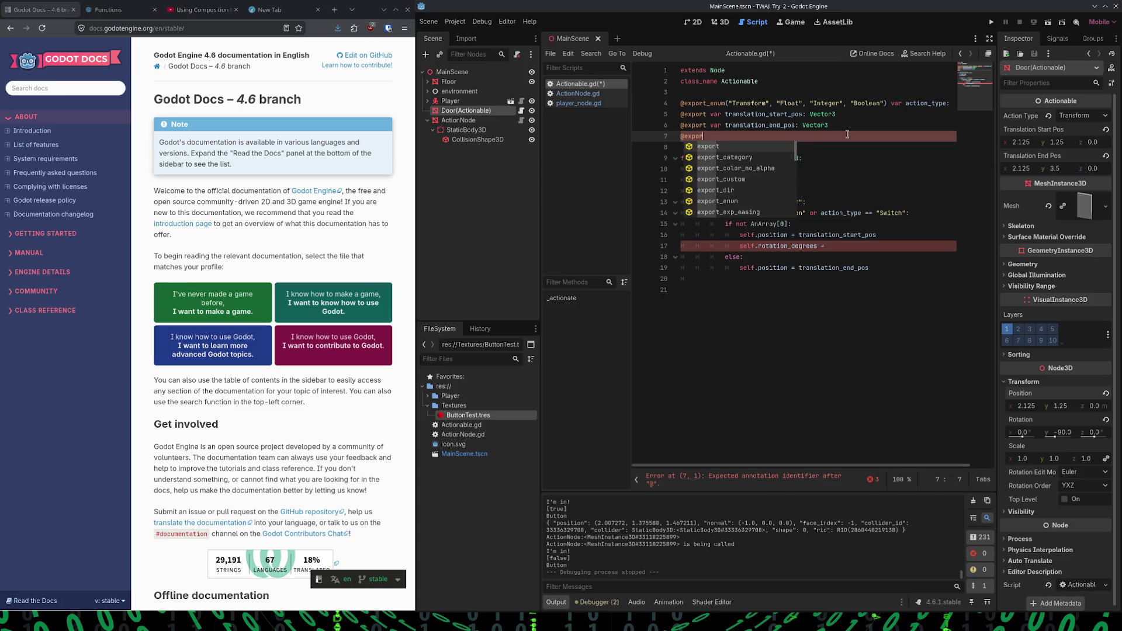
pyautogui.write('t var ')
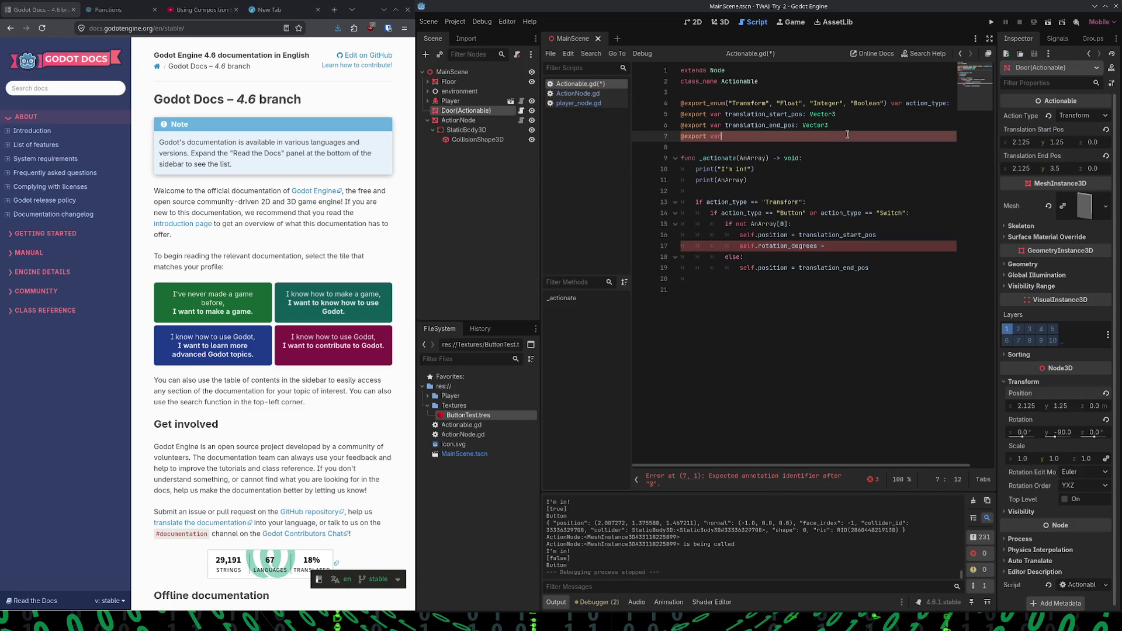
pyautogui.write('rotation')
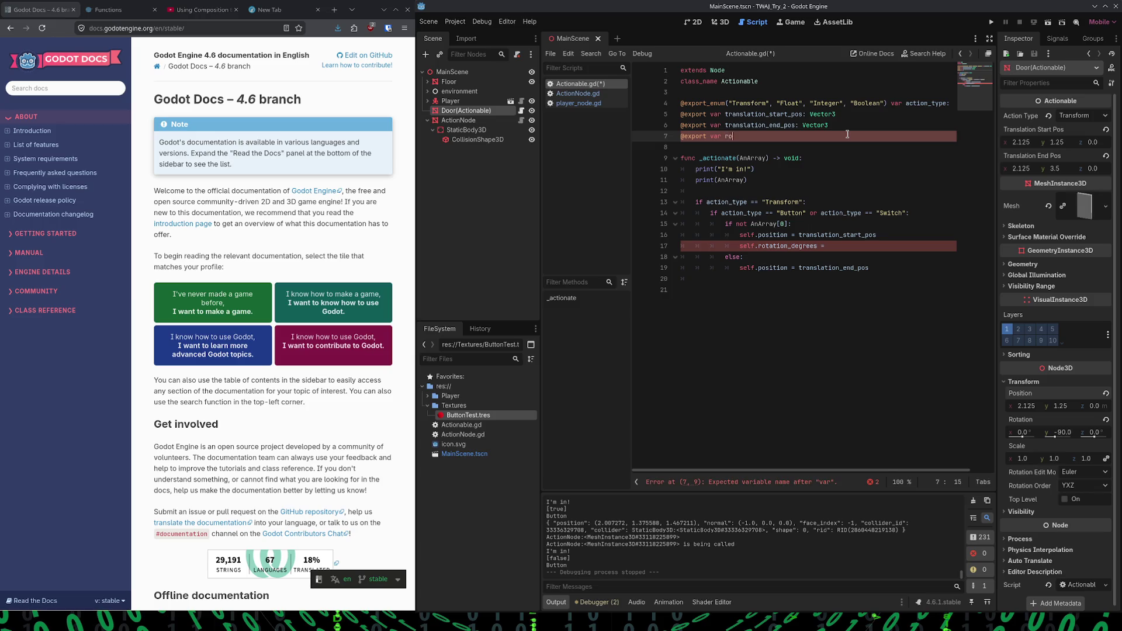
pyautogui.write('_start_pos: ')
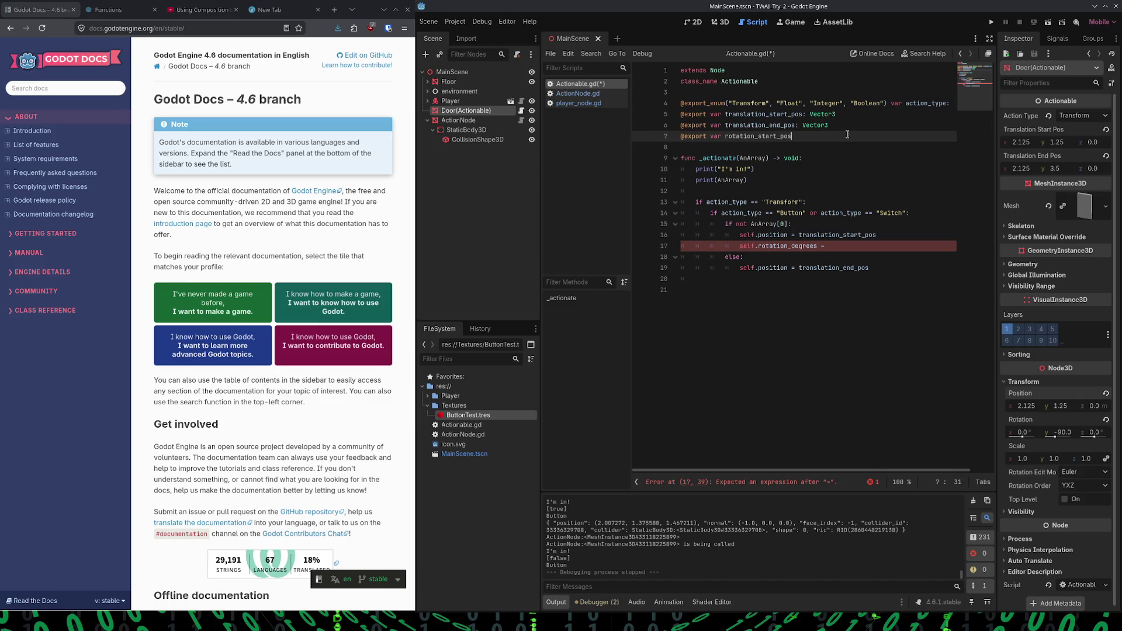
pyautogui.write('Vector3')
pyautogui.press('Return')
pyautogui.write('@export ')
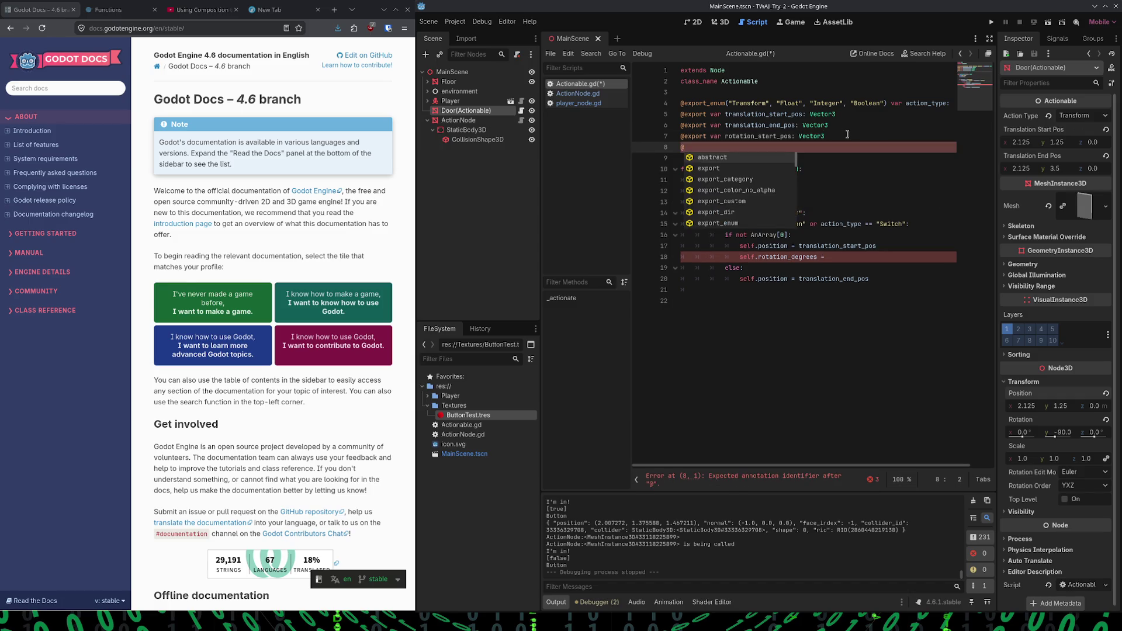
pyautogui.write('var rotation_e')
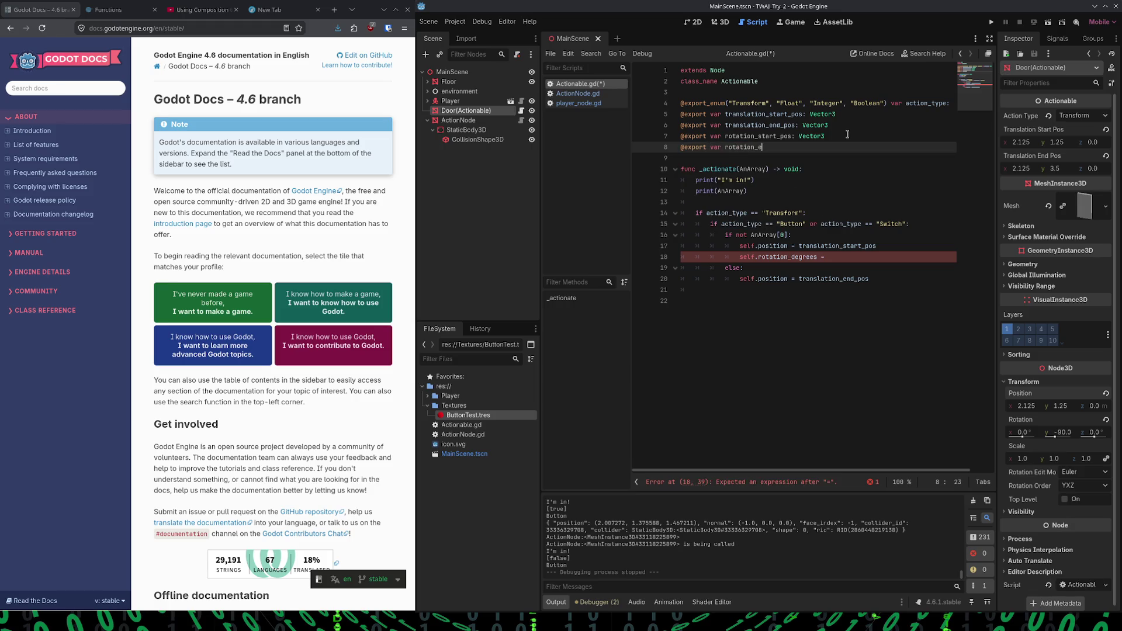
pyautogui.press('BackSpace')
pyautogui.write('nd_pos: ')
pyautogui.write('Vector3')
pyautogui.press('Escape')
# Complete line 18 as self.rotation_degrees = rotation_end_pos using autocomplete
pyautogui.click(867, 259)
pyautogui.write('rotation')
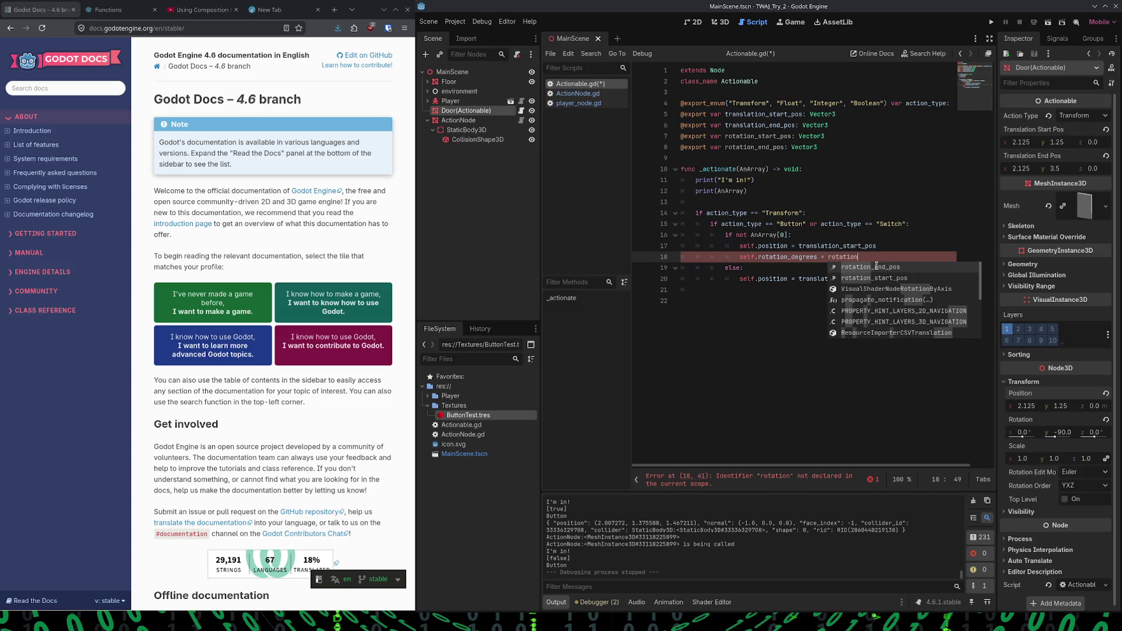
pyautogui.click(876, 266)
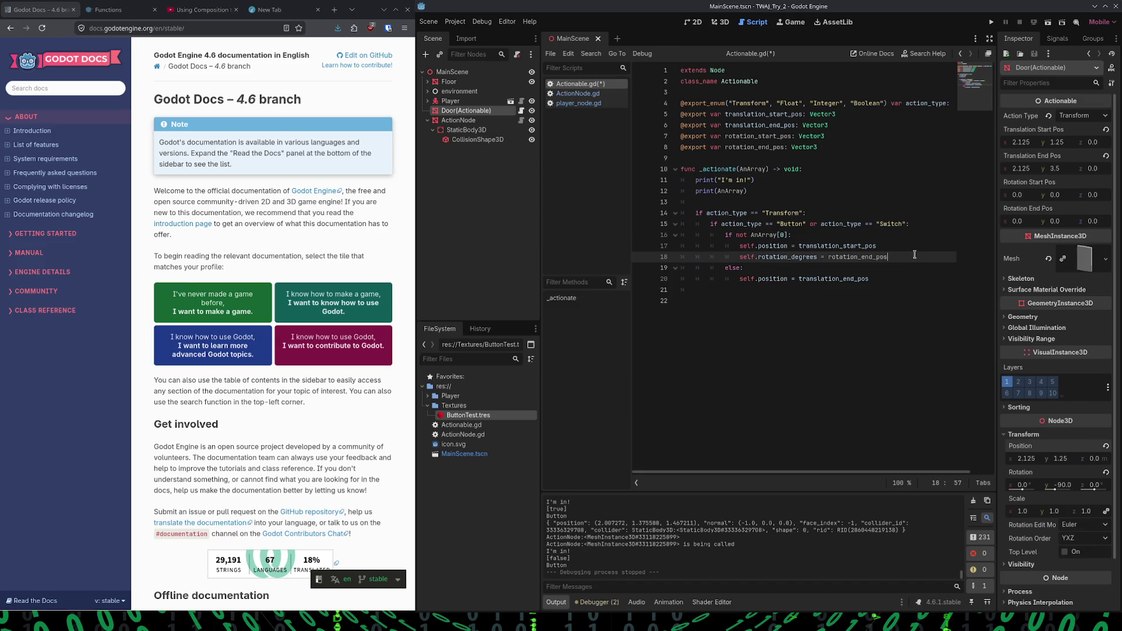
# Change line 18 to assign rotation_start_pos instead of rotation_end_pos
pyautogui.press('Left')
pyautogui.press('BackSpace')
pyautogui.press('BackSpace')
pyautogui.press('BackSpace')
pyautogui.write('start')
# Add self.rotation_degrees = rotation_end_pos under the else branch and save the script
pyautogui.click(881, 291)
pyautogui.click(890, 281)
pyautogui.press('Return')
pyautogui.write('slef')
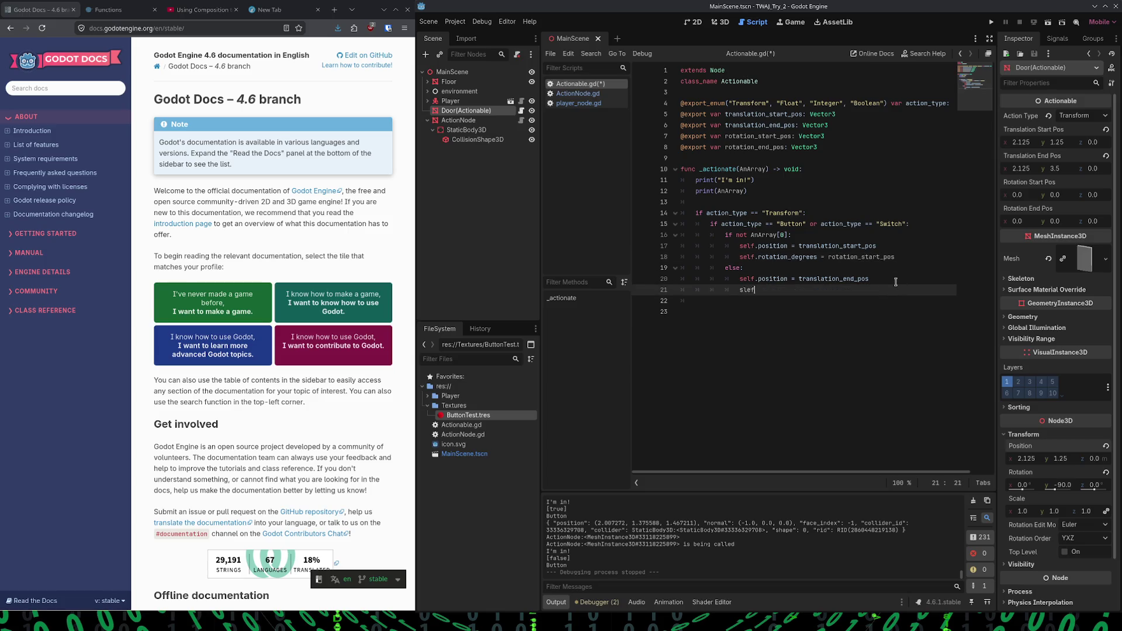
pyautogui.press('BackSpace')
pyautogui.press('BackSpace')
pyautogui.press('BackSpace')
pyautogui.write('elf.rota')
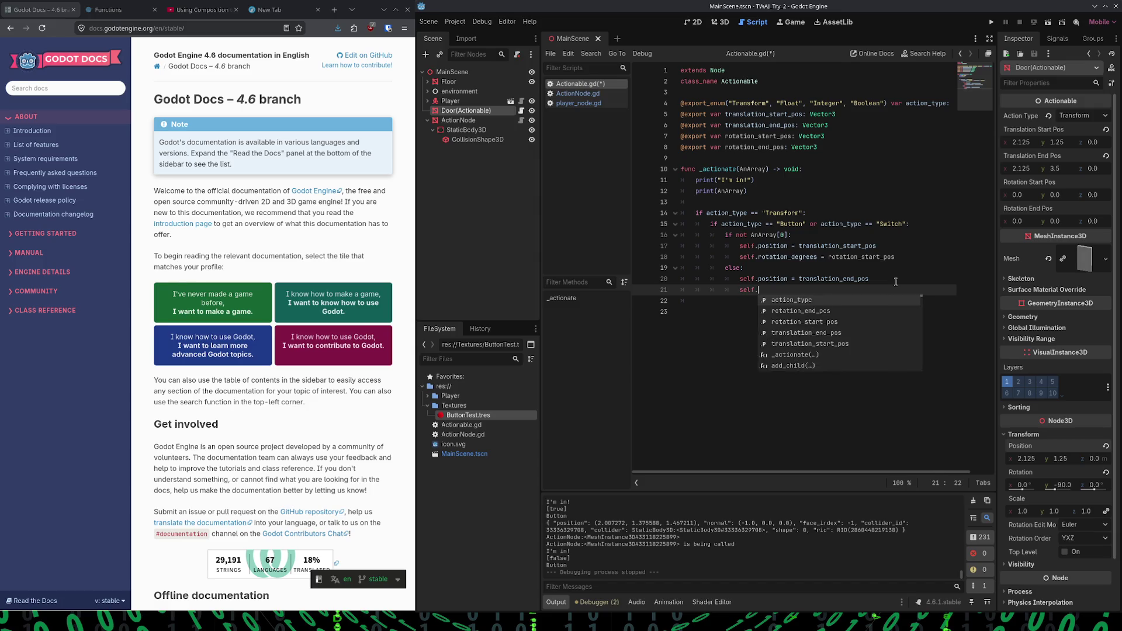
pyautogui.write('tion_degrees ')
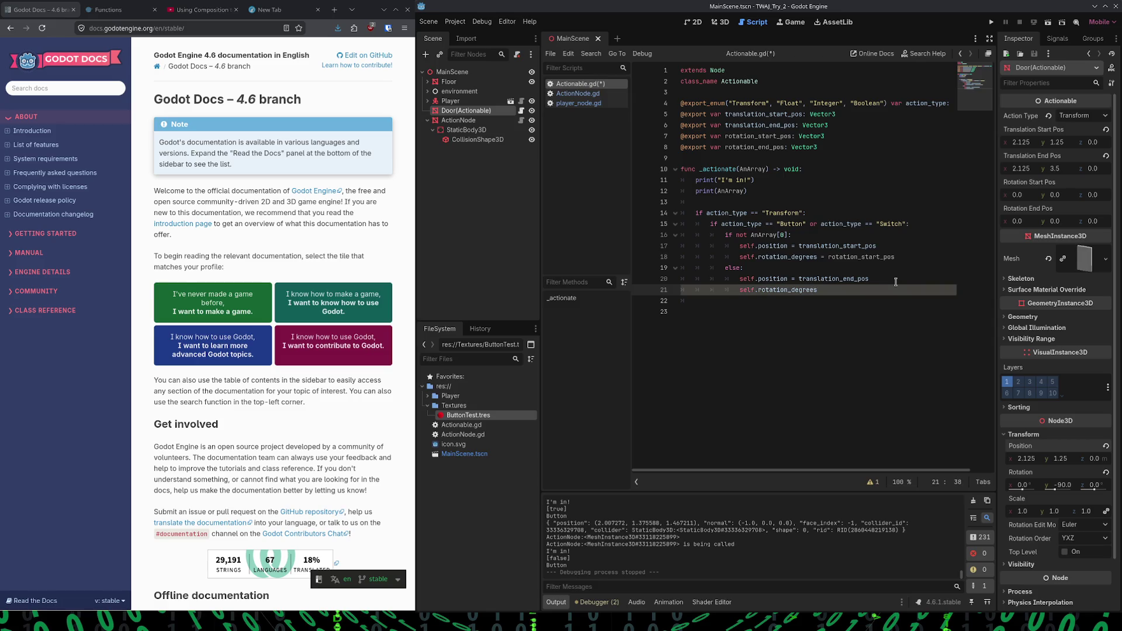
pyautogui.write('= ')
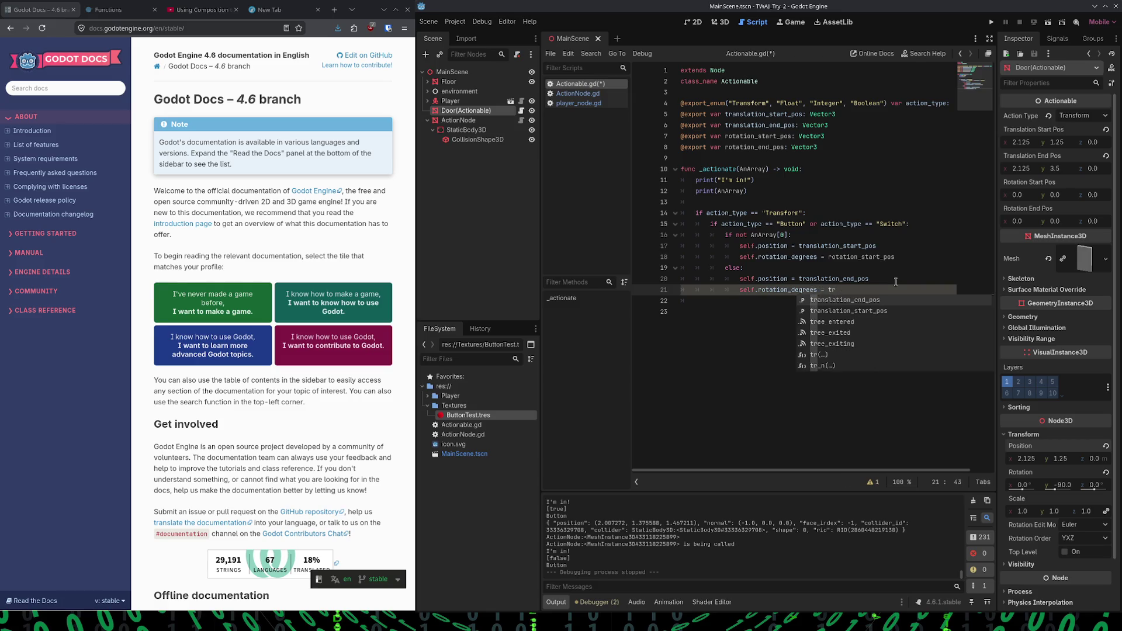
pyautogui.write('ro')
pyautogui.press('Return')
pyautogui.hotkey('ctrl', 's')
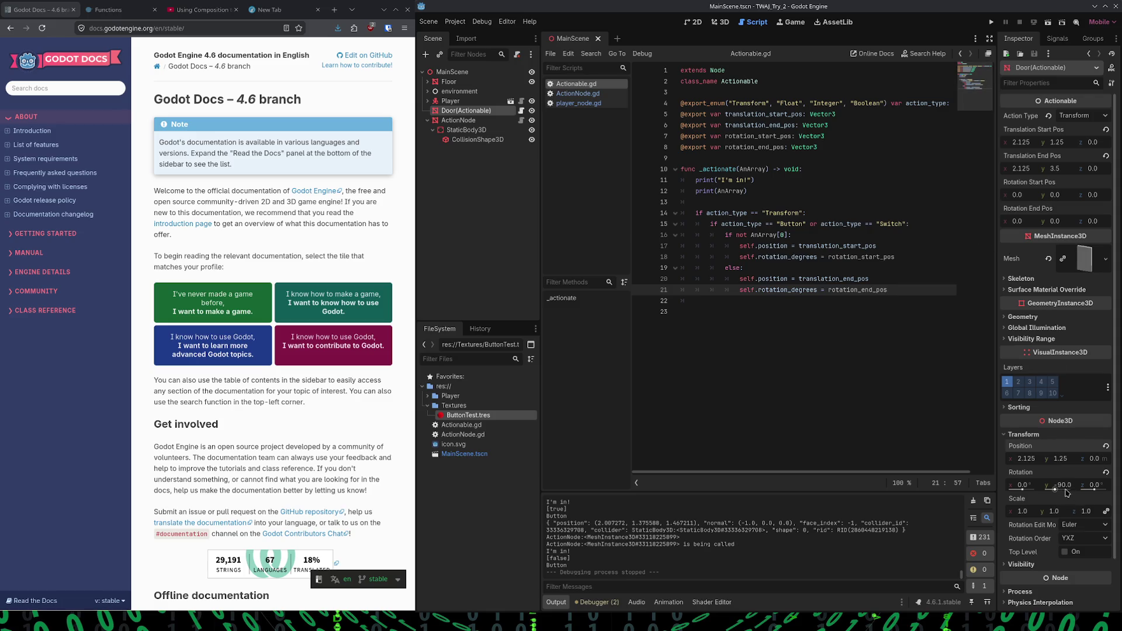
# Set Rotation Start Pos and Rotation End Pos y to -90, save the scene, and run
pyautogui.click(1061, 195)
pyautogui.write('-90')
pyautogui.press('Return')
pyautogui.click(1043, 221)
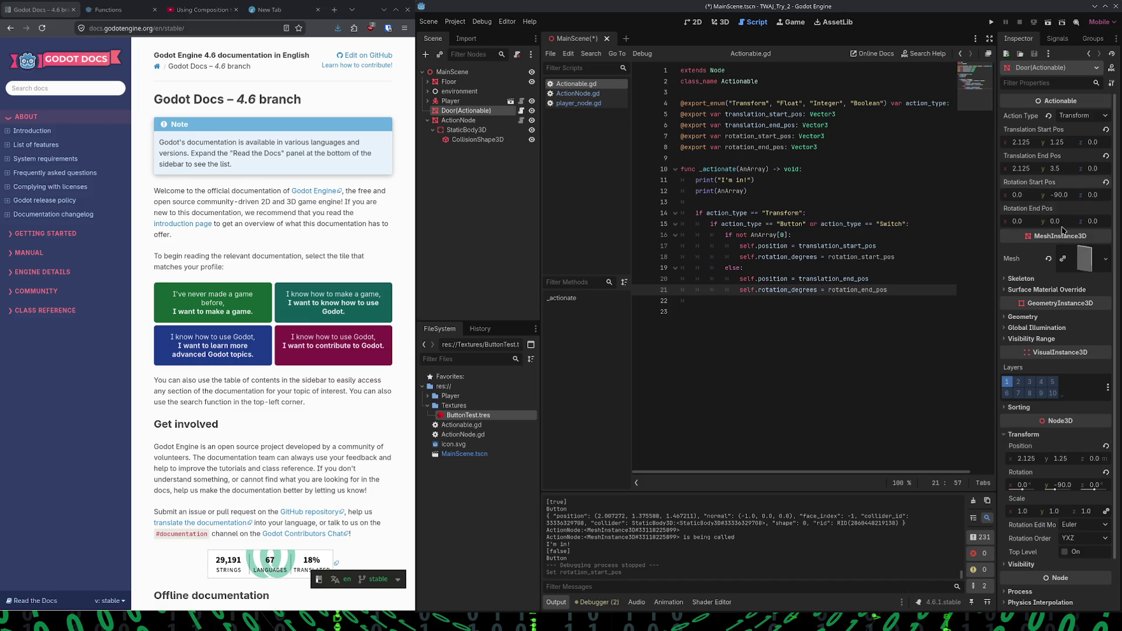
pyautogui.write('-90')
pyautogui.press('Return')
pyautogui.hotkey('ctrl', 's')
pyautogui.click(991, 22)
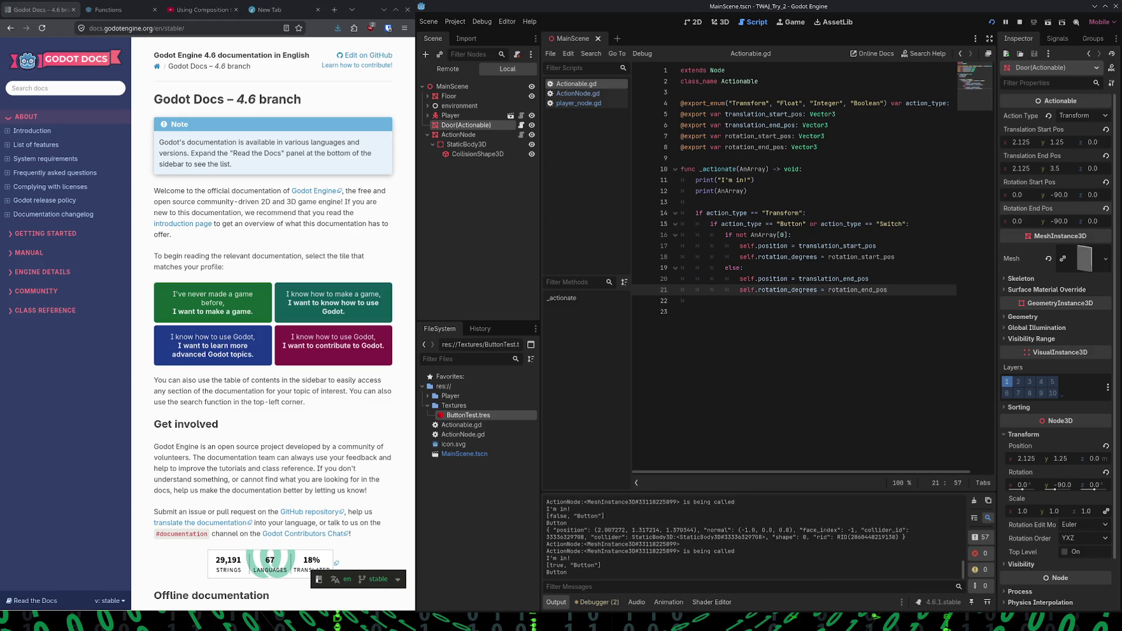
pyautogui.press('F8')
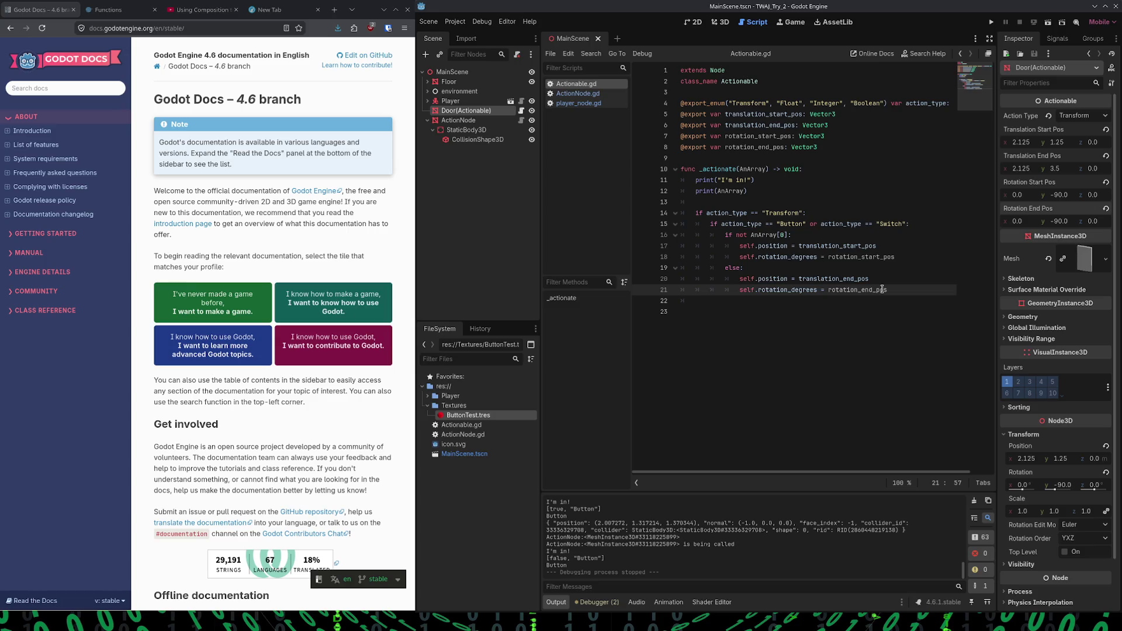
pyautogui.click(904, 258)
pyautogui.press('Home')
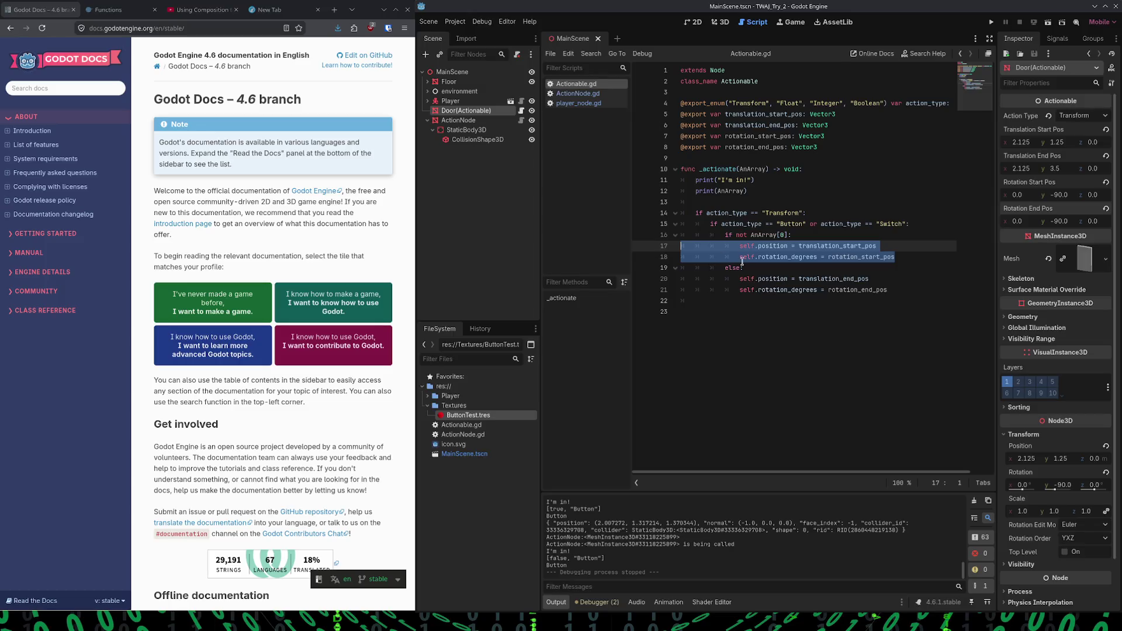
# Comment out the rotation_degrees lines 18 and 21, then test-run and close the game
pyautogui.write('#')
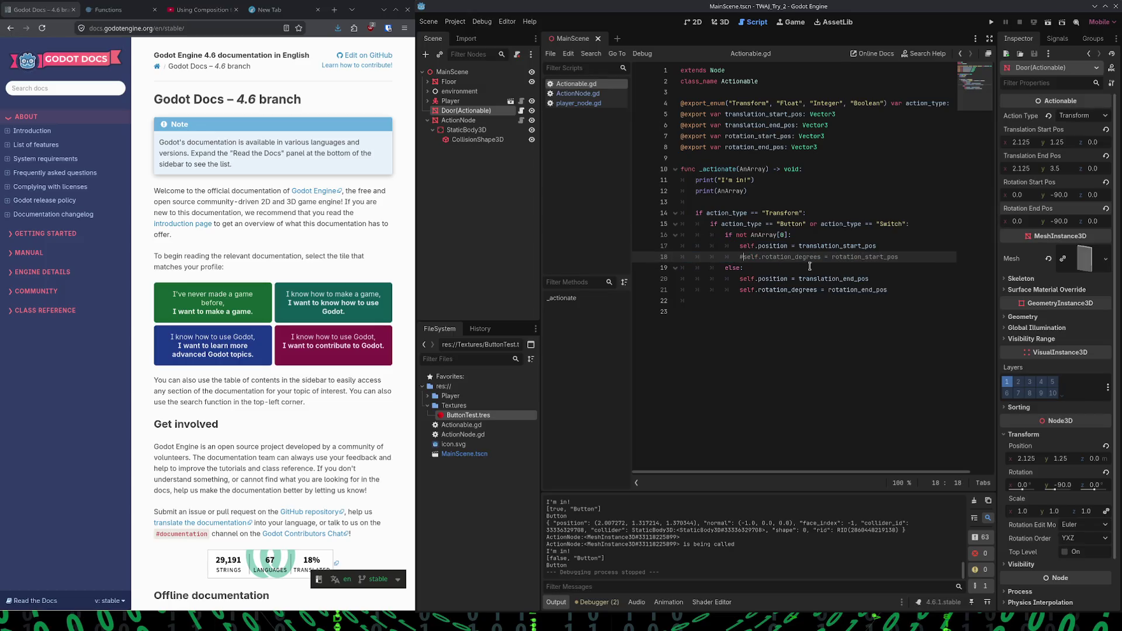
pyautogui.click(739, 291)
pyautogui.write('#')
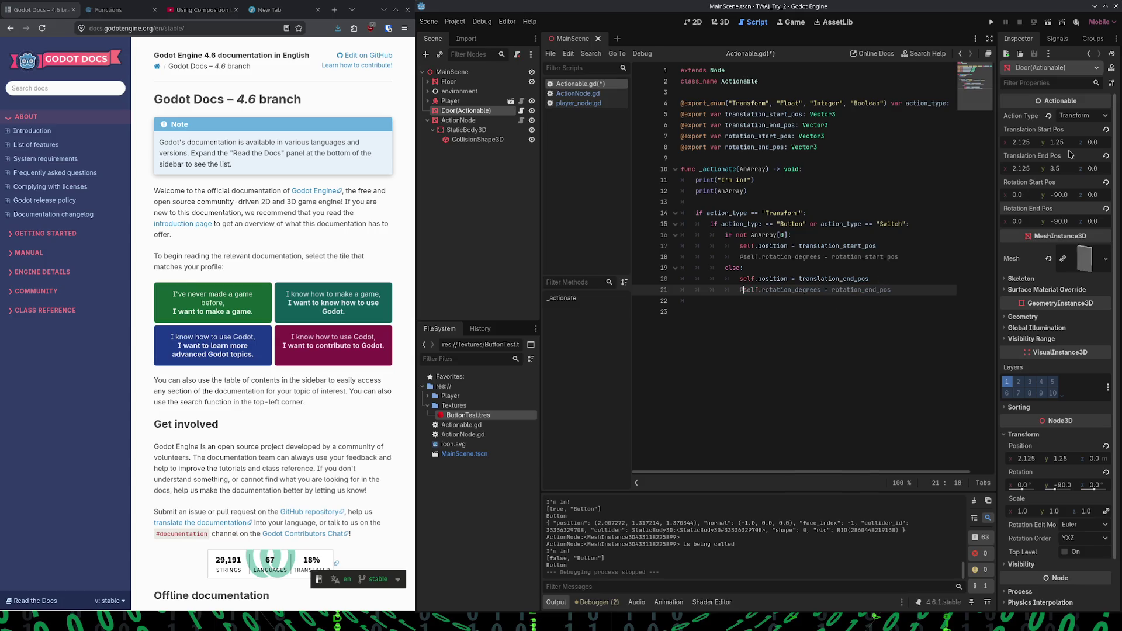
pyautogui.click(992, 22)
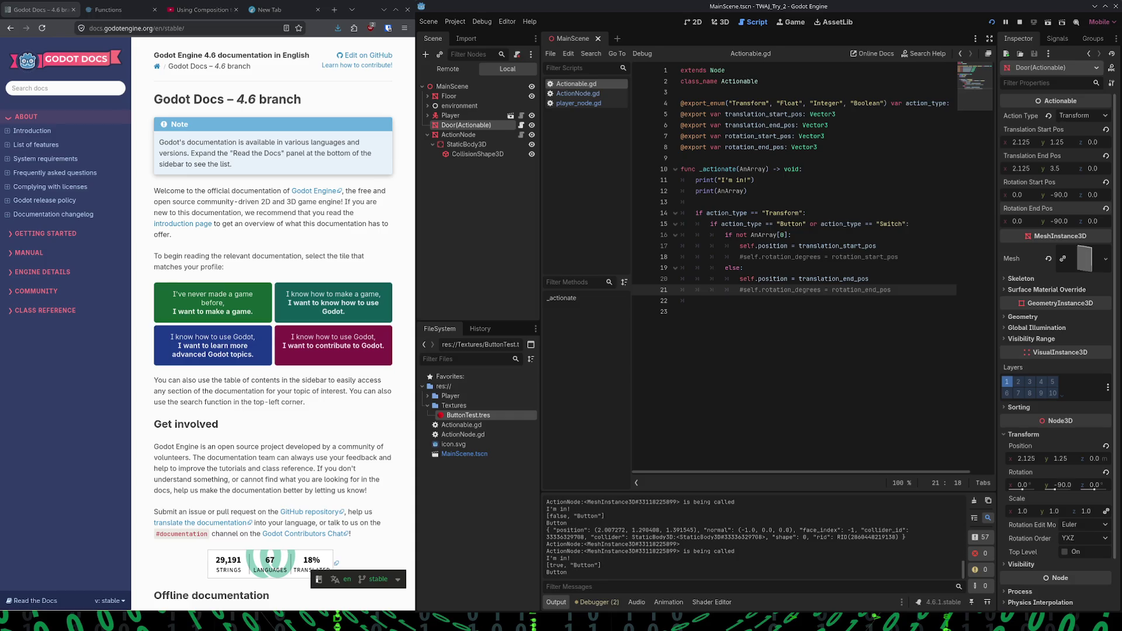
pyautogui.hotkey('alt', 'F4')
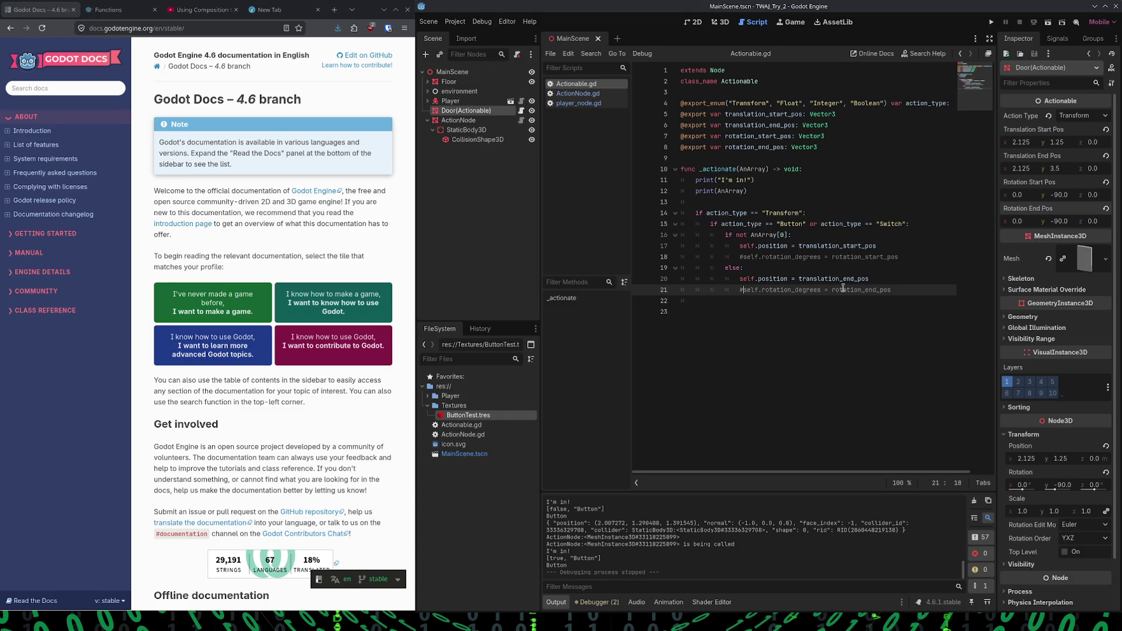
# Delete both commented rotation_degrees lines and save Actionable.gd
pyautogui.moveTo(921, 289); pyautogui.dragTo(627, 286)
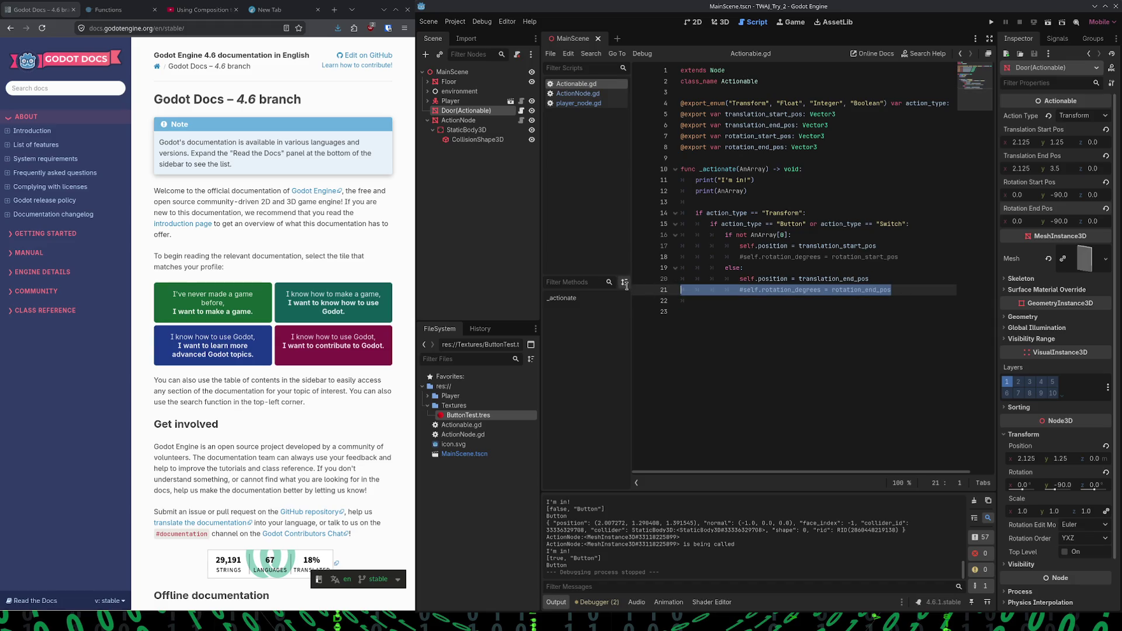
pyautogui.press('BackSpace')
pyautogui.press('BackSpace')
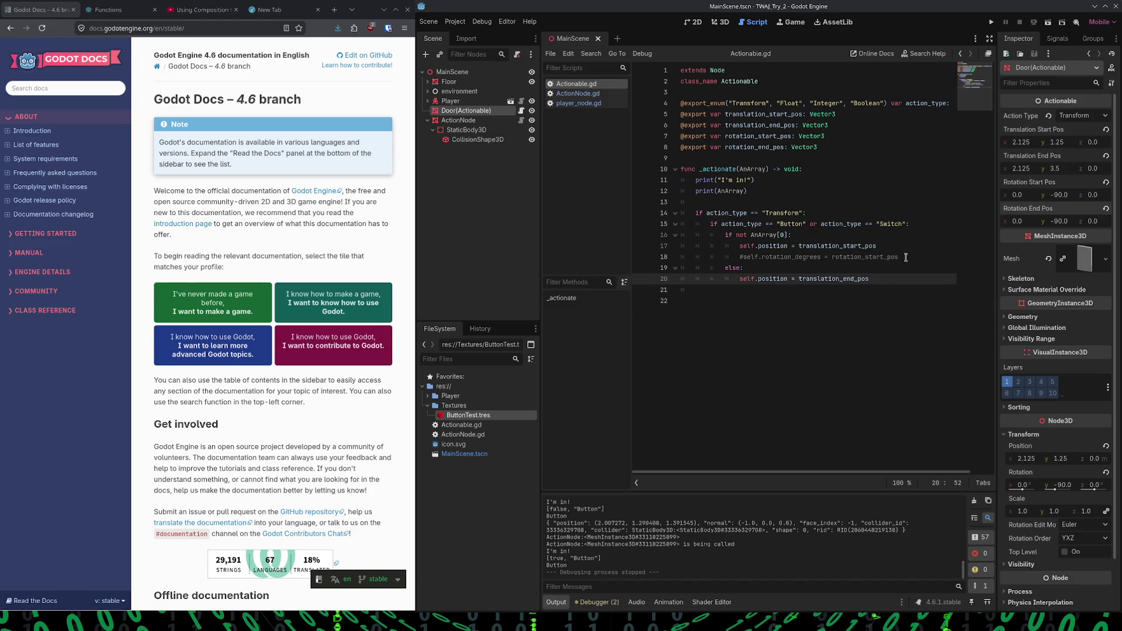
pyautogui.moveTo(906, 257); pyautogui.dragTo(641, 259)
pyautogui.press('BackSpace')
pyautogui.press('BackSpace')
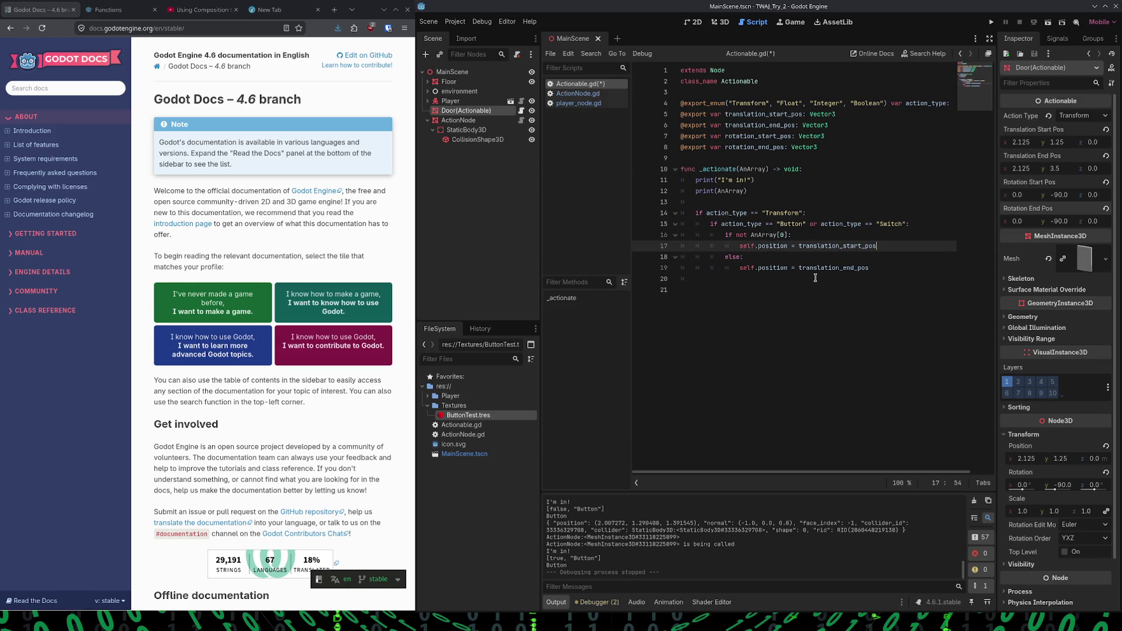
pyautogui.hotkey('ctrl', 's')
# Add print("Is Transform") after line 14 and print("Is button or switch") after line 16, save, and run
pyautogui.click(819, 212)
pyautogui.press('Return')
pyautogui.write('print("Is Transform')
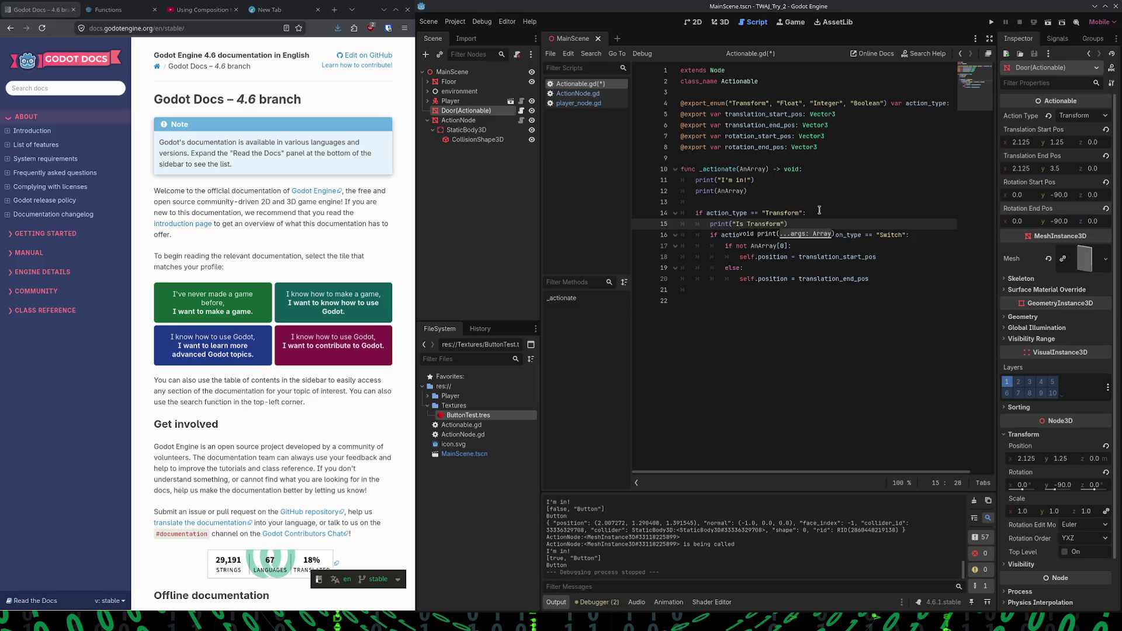
pyautogui.click(920, 235)
pyautogui.press('Return')
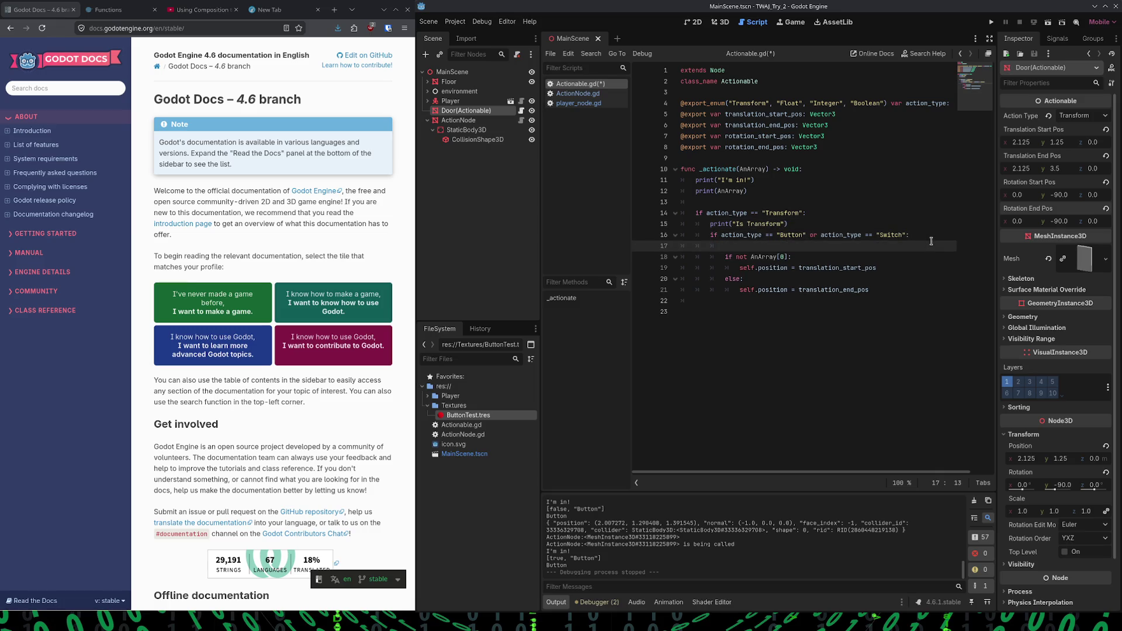
pyautogui.write('rint()')
pyautogui.write('"')
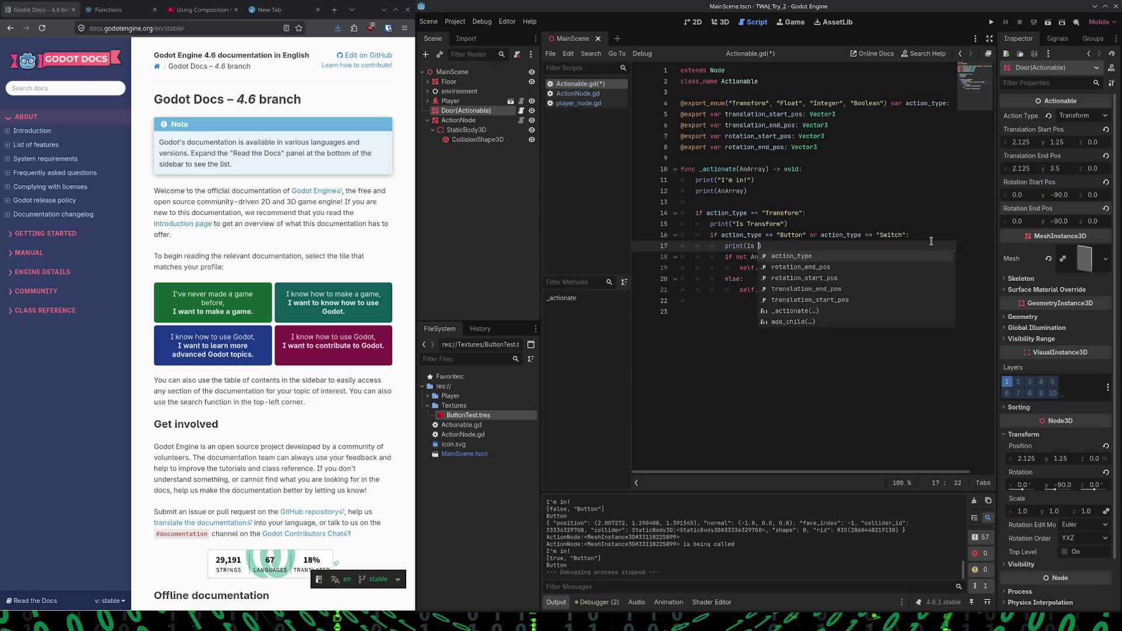
pyautogui.write('"Is button or switch')
pyautogui.hotkey('ctrl', 's')
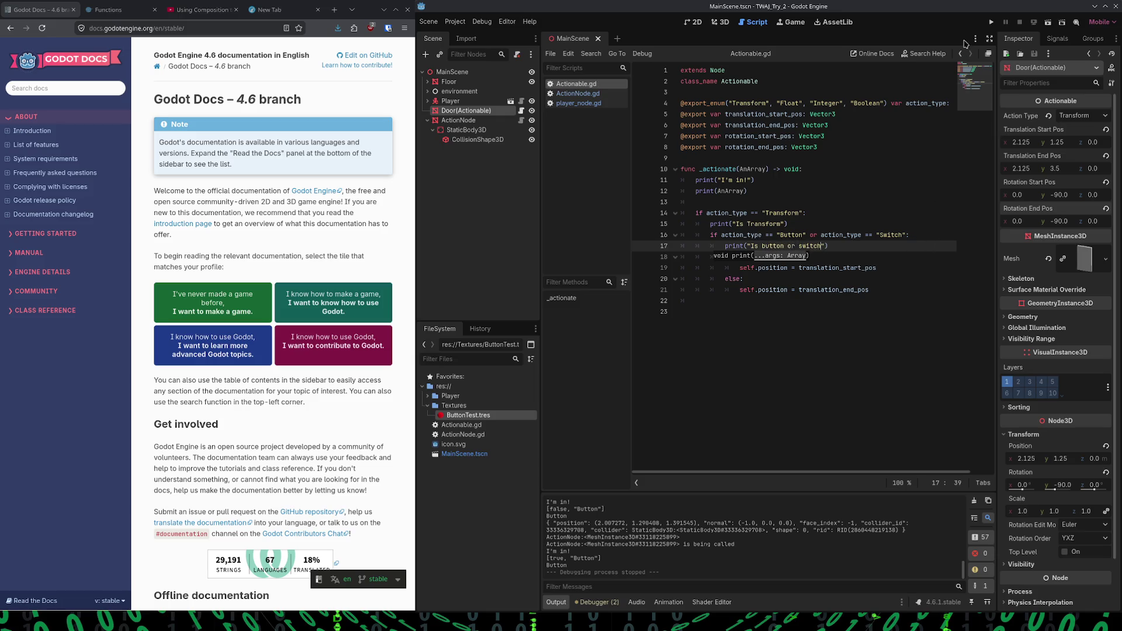
pyautogui.click(991, 22)
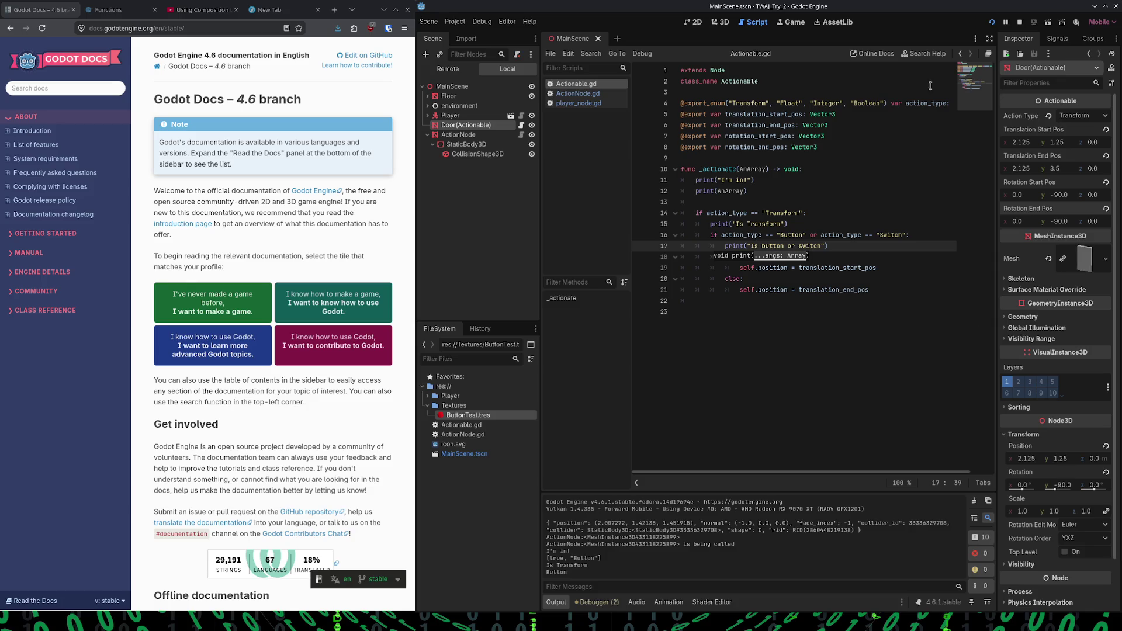
pyautogui.hotkey('alt', 'F4')
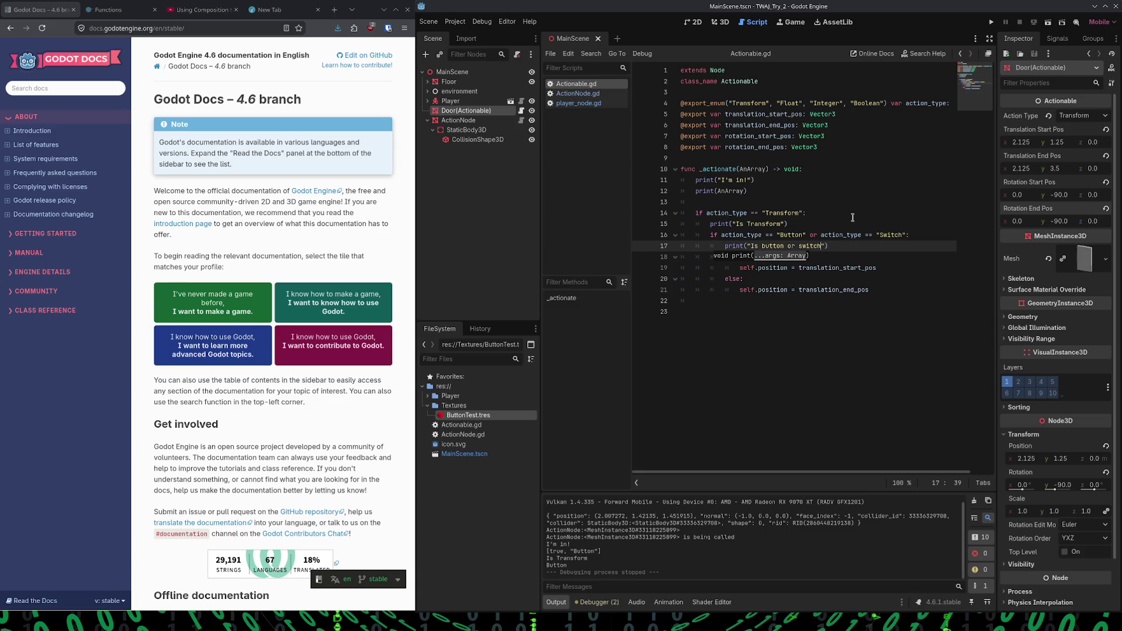
pyautogui.click(723, 23)
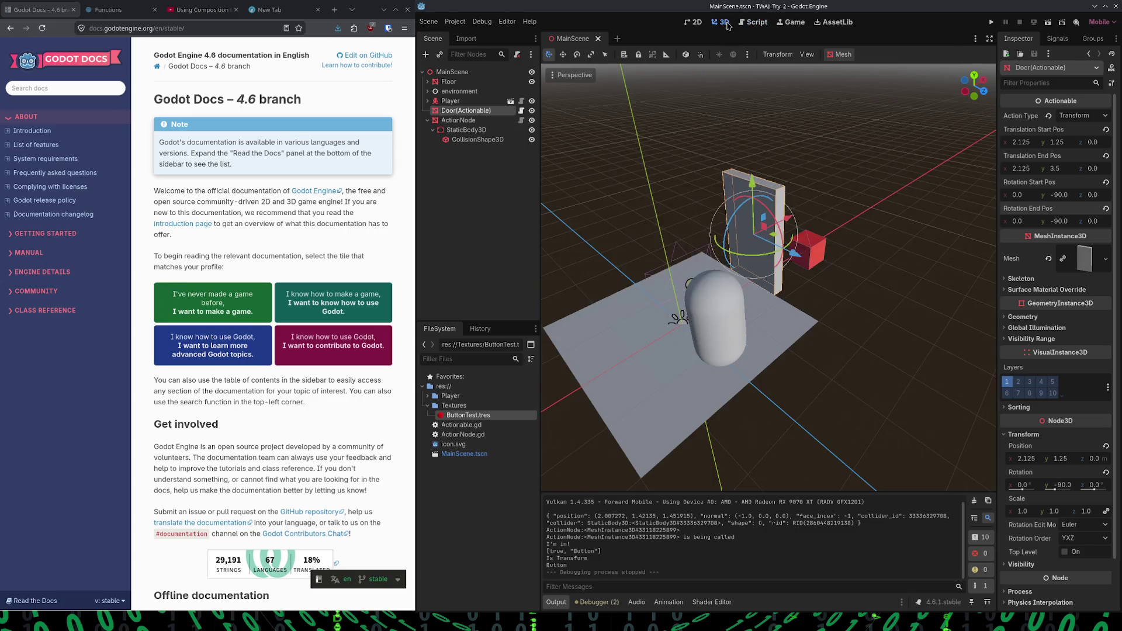
pyautogui.click(757, 26)
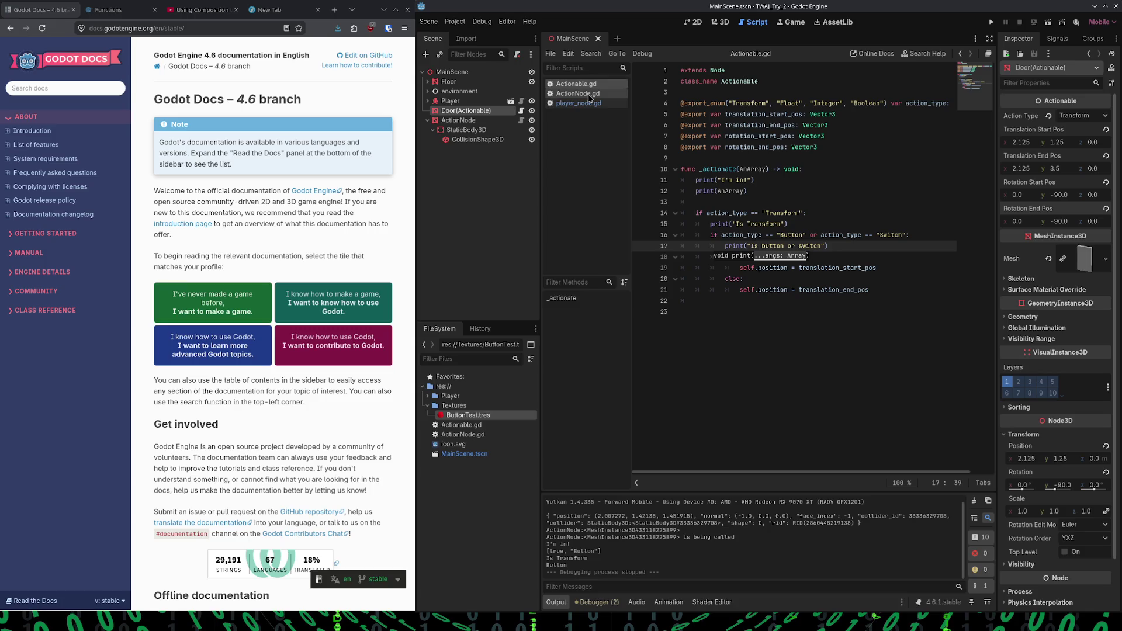
pyautogui.click(585, 104)
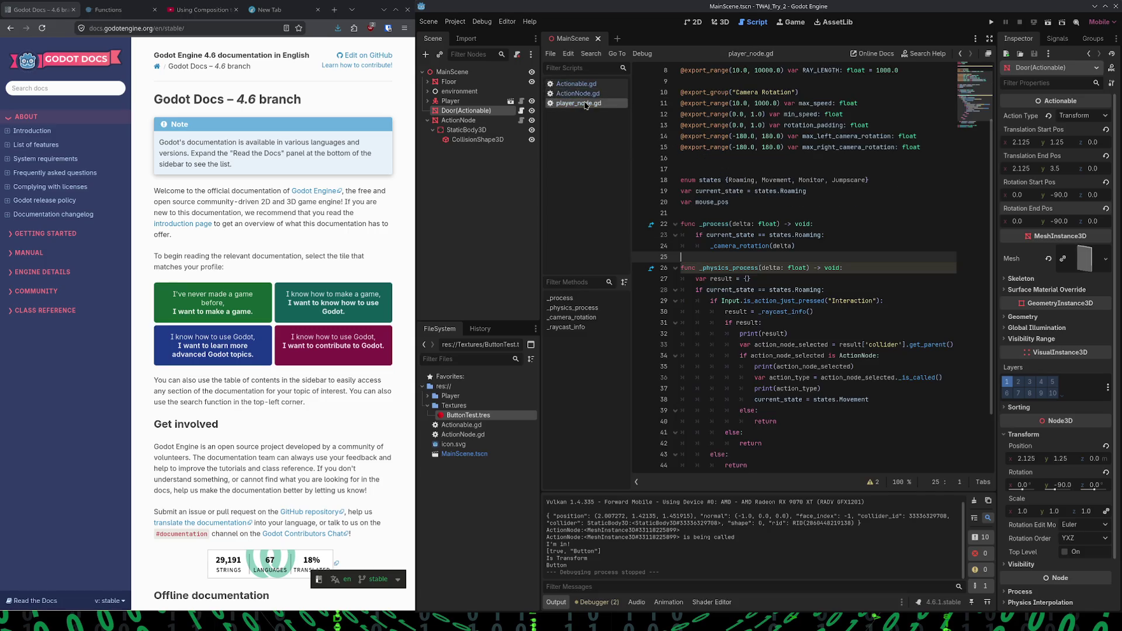
pyautogui.click(575, 83)
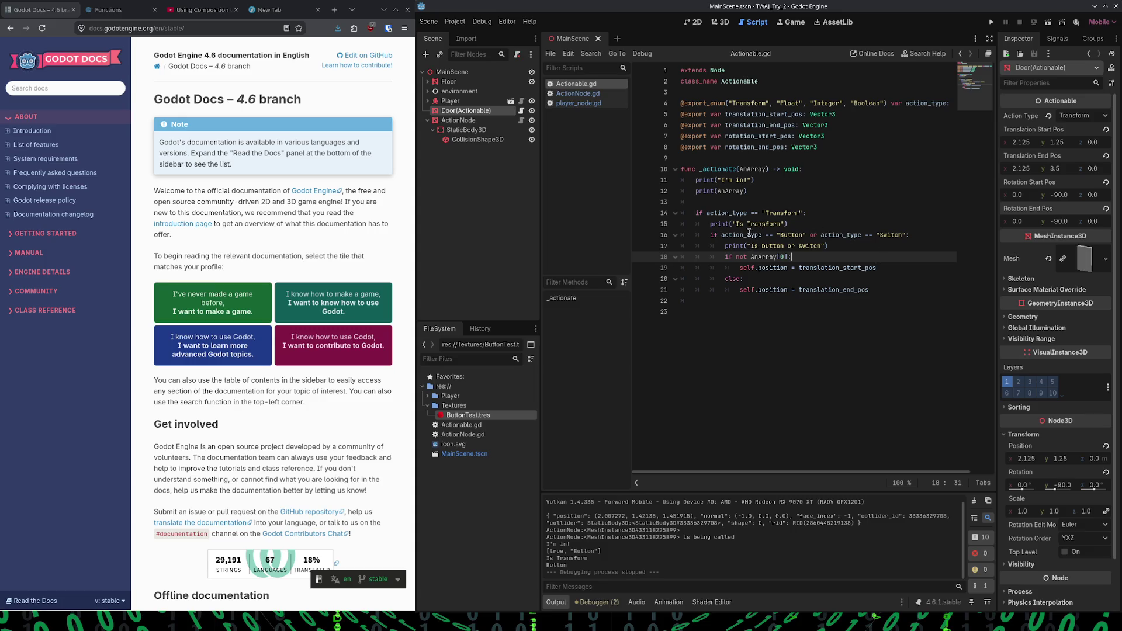
pyautogui.click(577, 94)
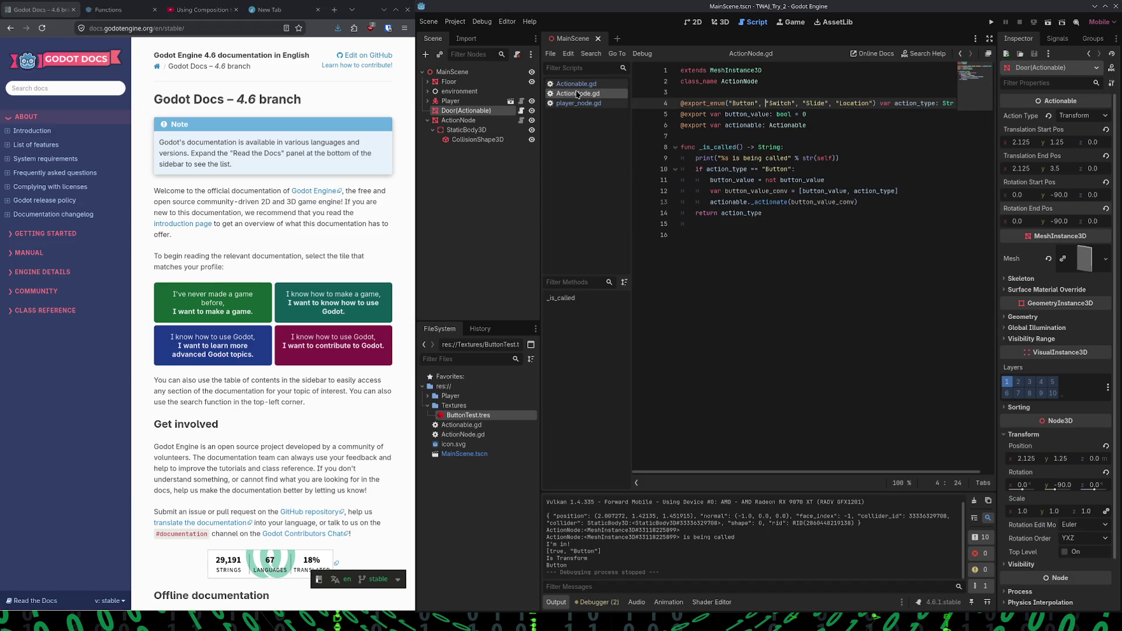
pyautogui.click(576, 84)
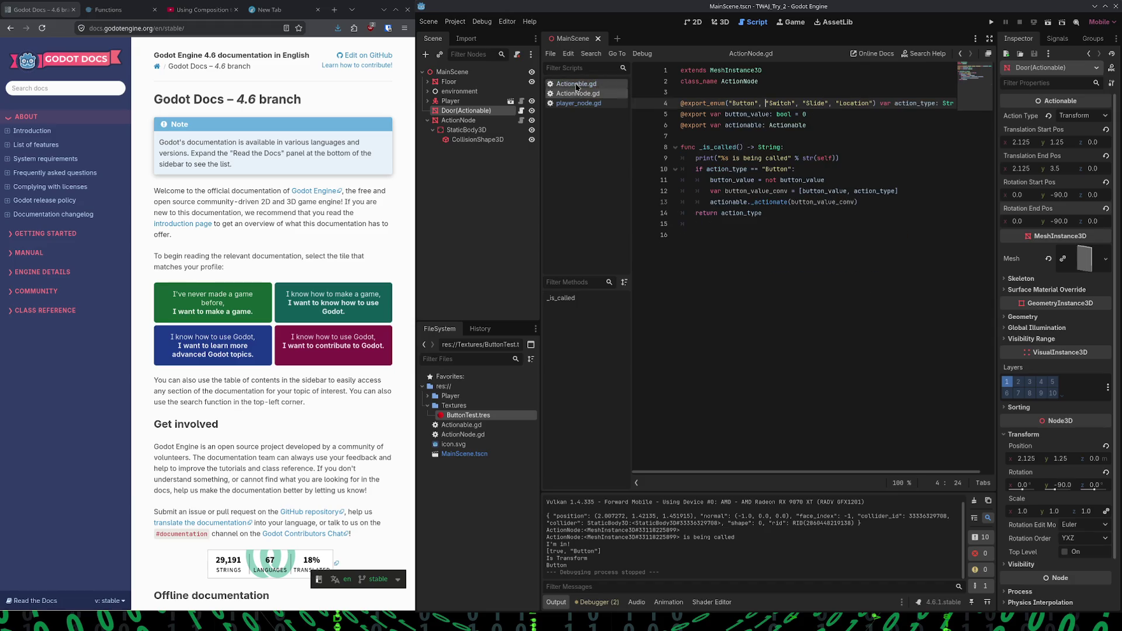
pyautogui.click(928, 103)
pyautogui.write('ablew')
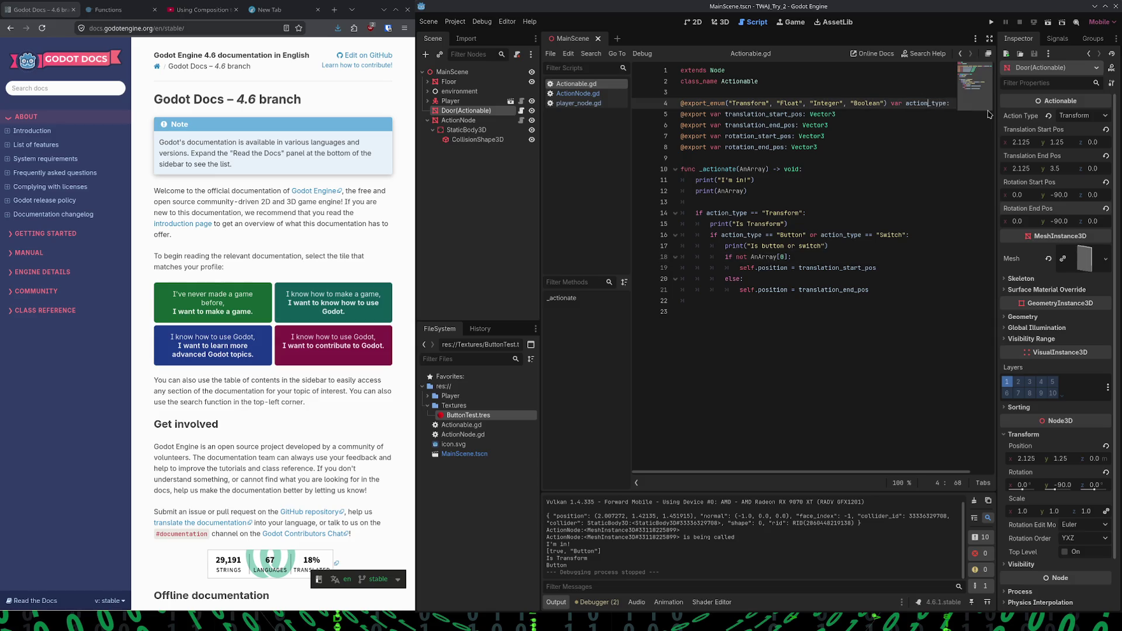
# Rename action_type to actionable_type on lines 4 and 14
pyautogui.press('BackSpace')
pyautogui.click(730, 213)
pyautogui.write('able')
# Make line 16 compare AnArray[1] with "Button" and "Switch", then save
pyautogui.click(764, 234)
pyautogui.press('BackSpace')
pyautogui.press('BackSpace')
pyautogui.press('BackSpace')
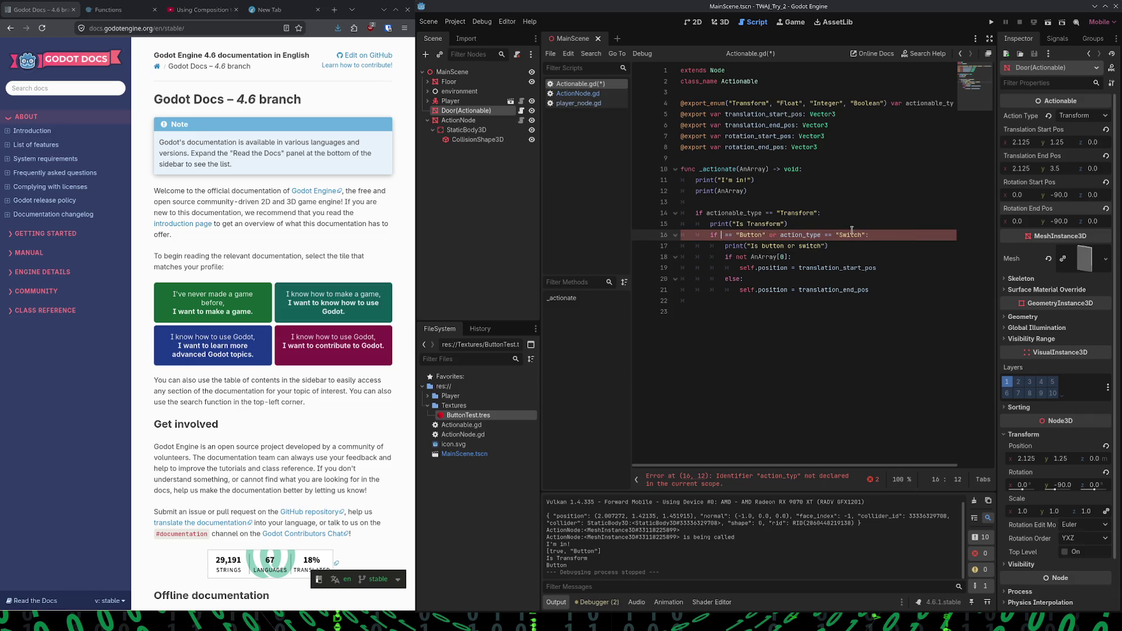
pyautogui.write('An')
pyautogui.press('Return')
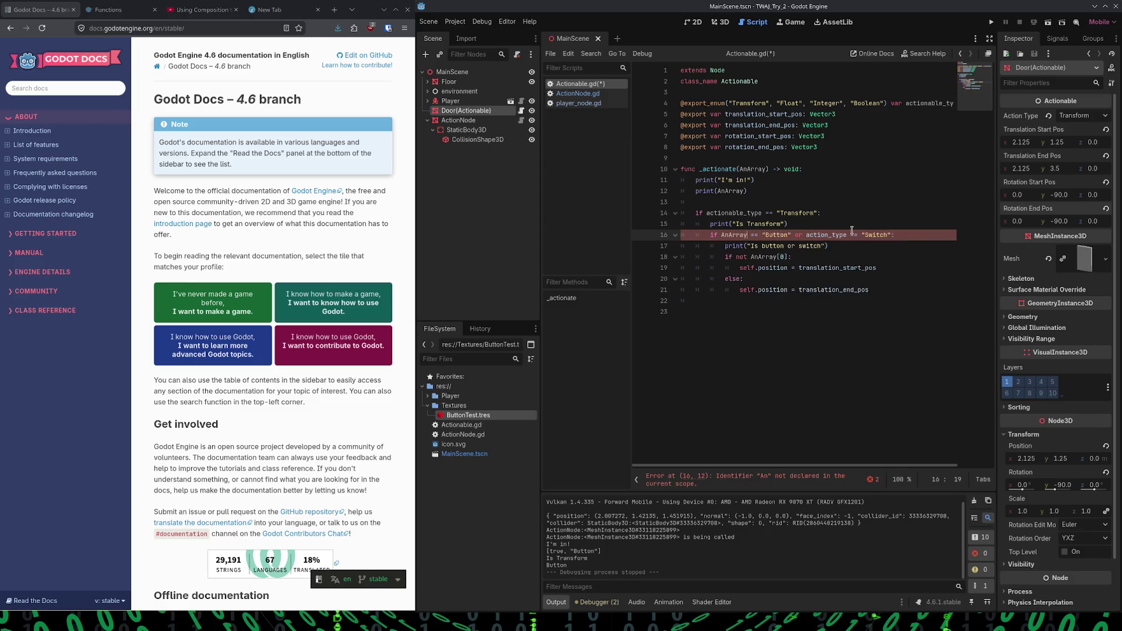
pyautogui.write('[1]')
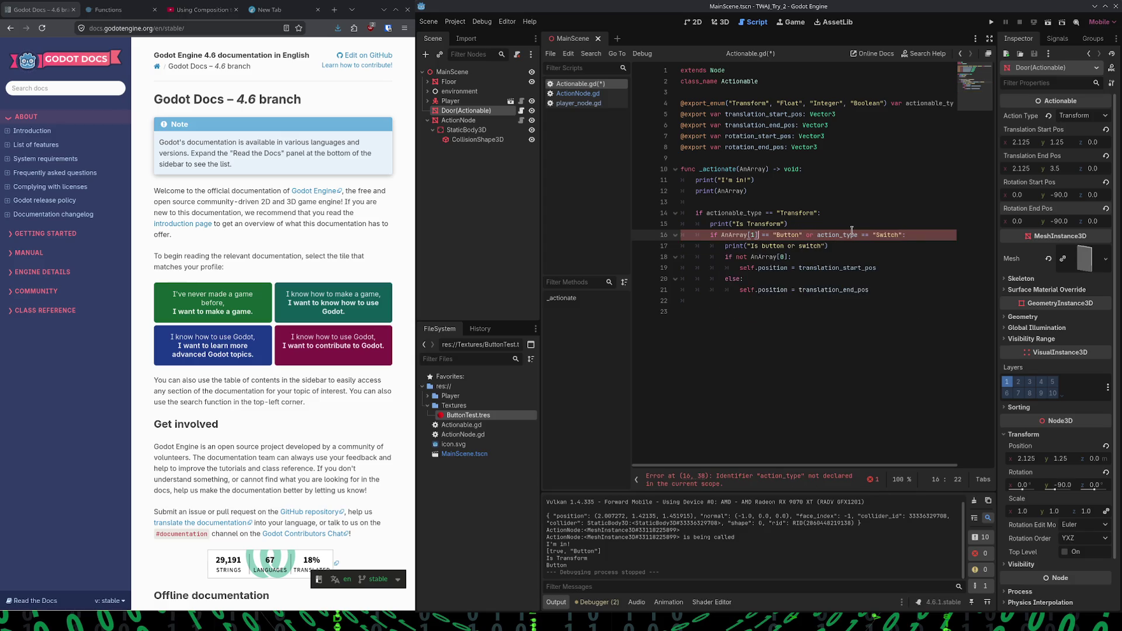
pyautogui.press('BackSpace')
pyautogui.press('BackSpace')
pyautogui.press('BackSpace')
pyautogui.write('AnArray[]')
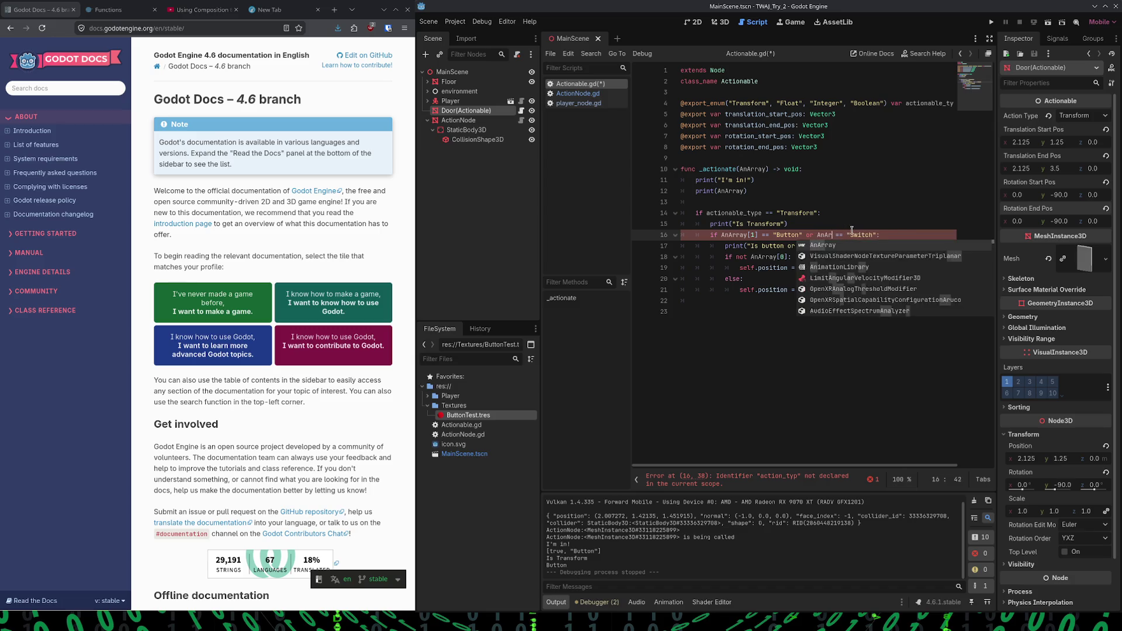
pyautogui.write('1')
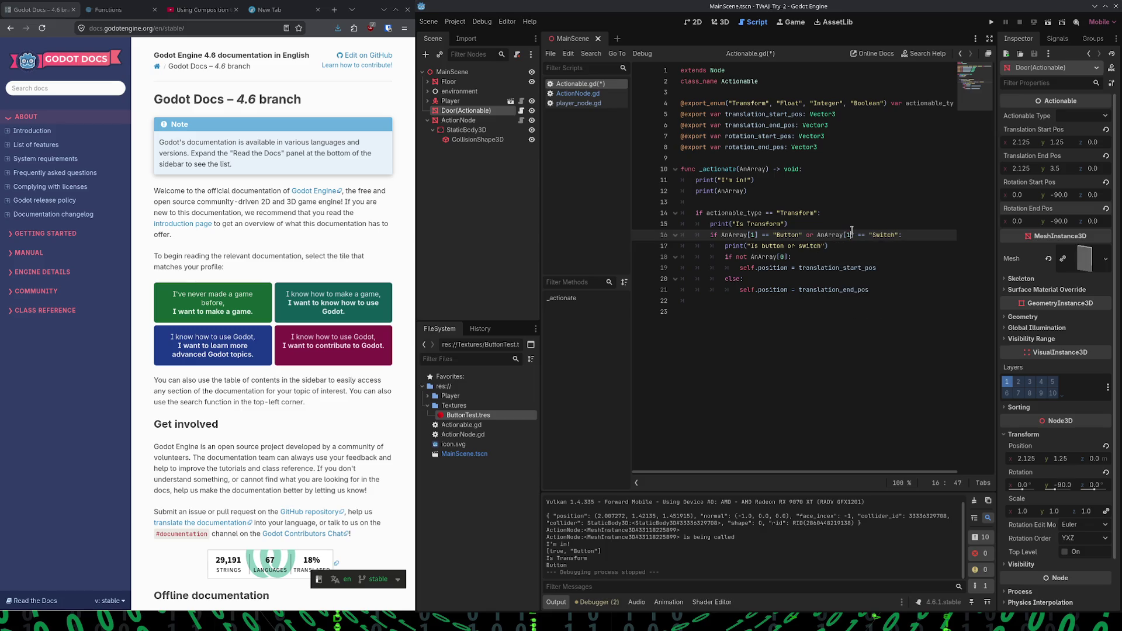
pyautogui.hotkey('ctrl', 's')
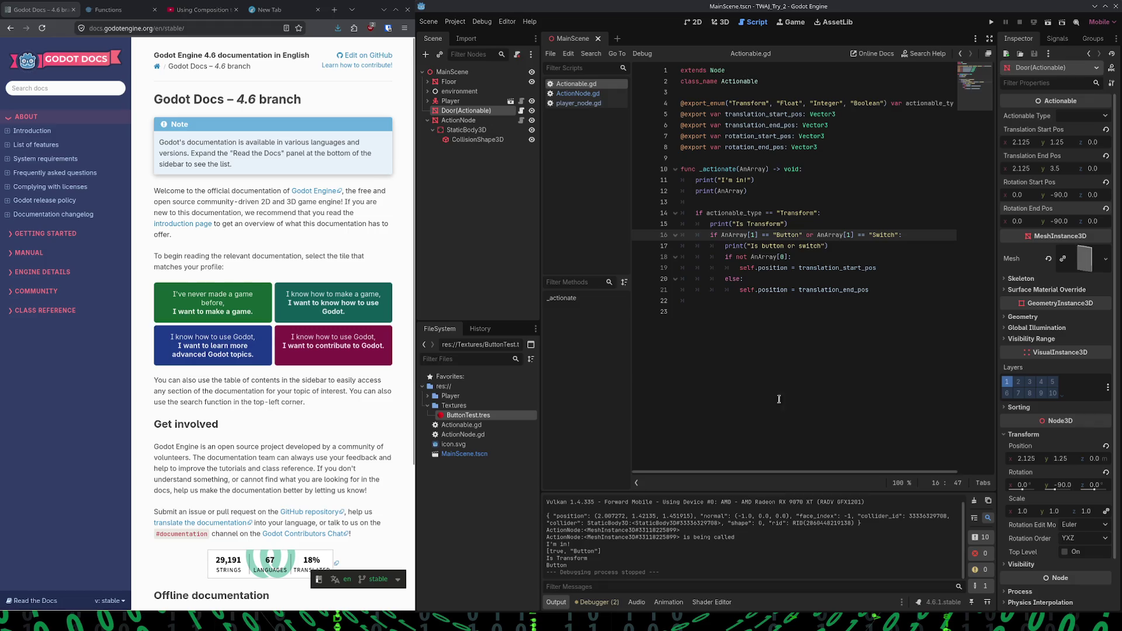
pyautogui.click(913, 237)
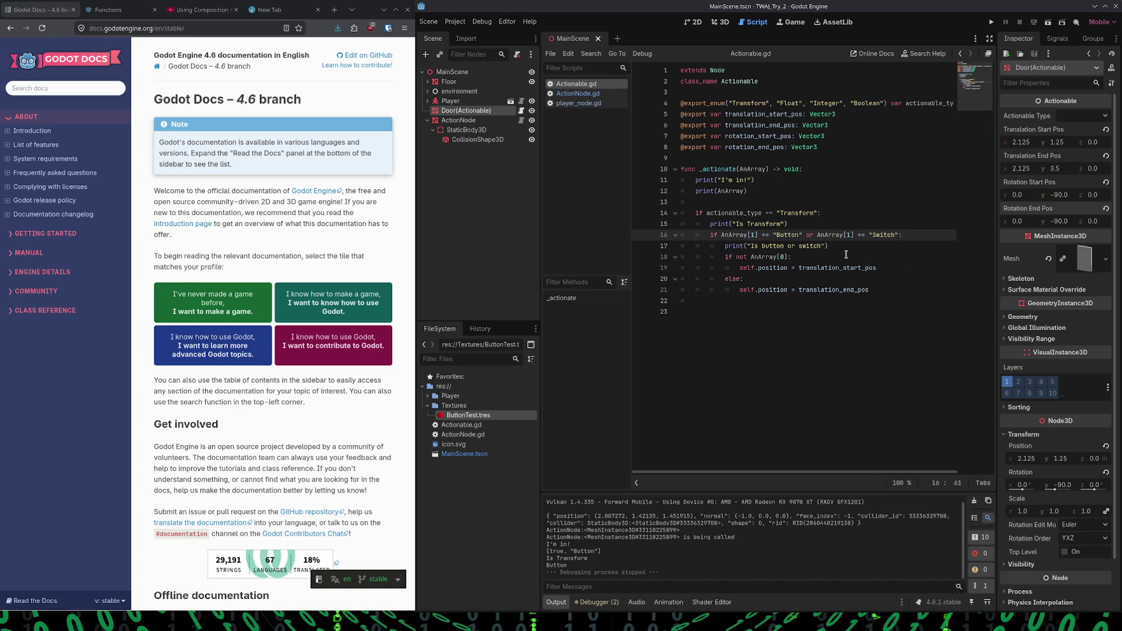
pyautogui.click(901, 270)
# Set rotation_degrees to rotation_start_pos and rotation_end_pos in the two position branches, save, and run
pyautogui.press('Return')
pyautogui.write('self.r')
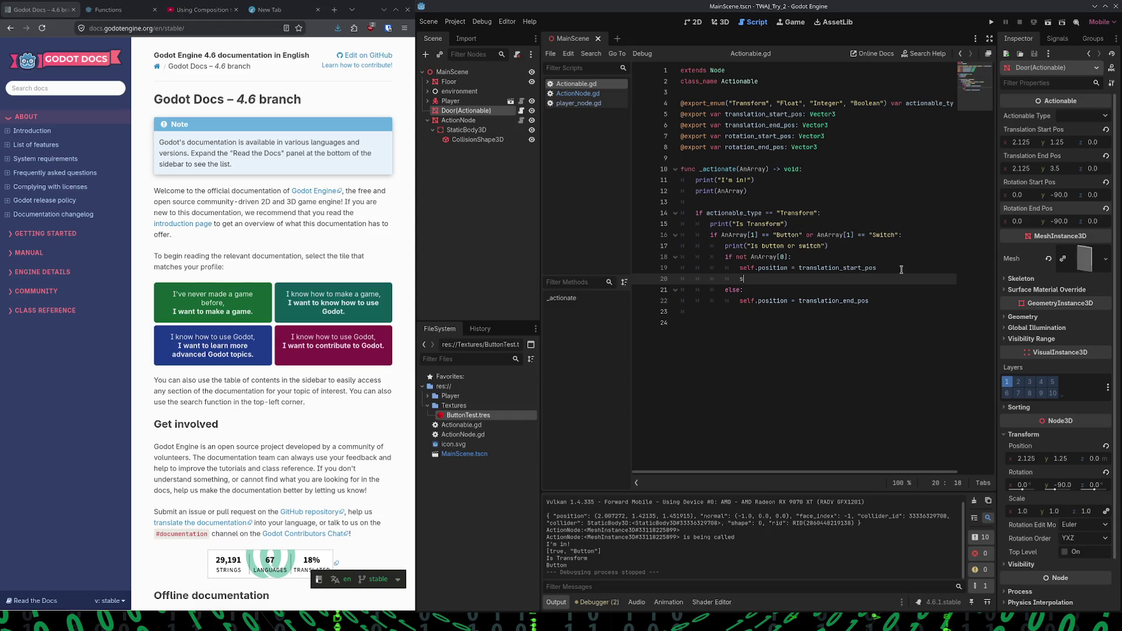
pyautogui.write('otation_d')
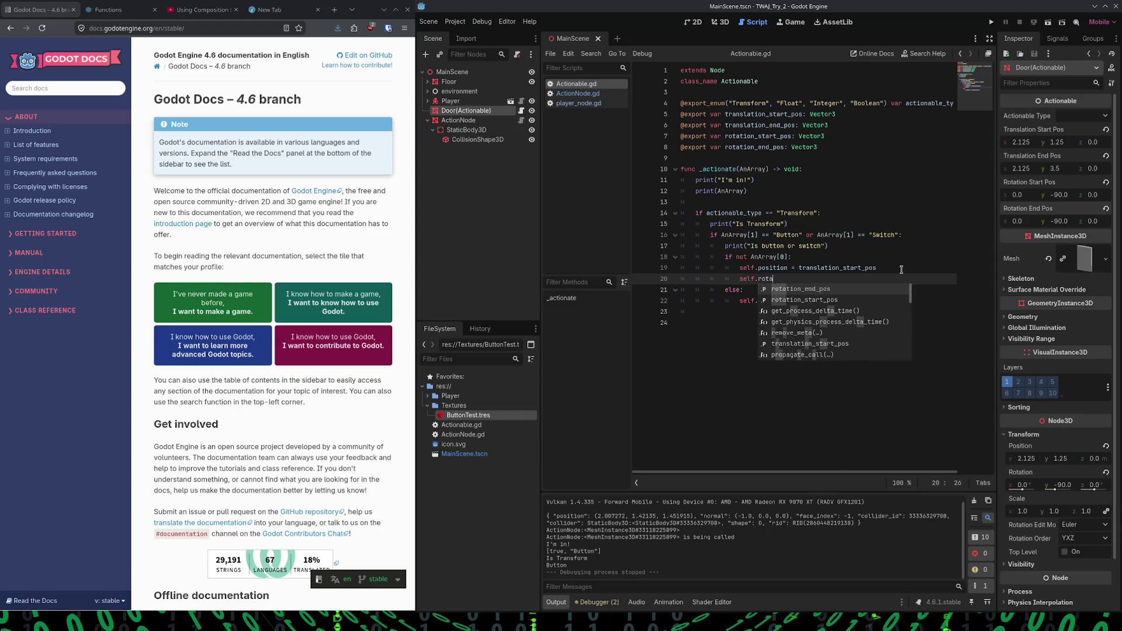
pyautogui.write('egrees = ')
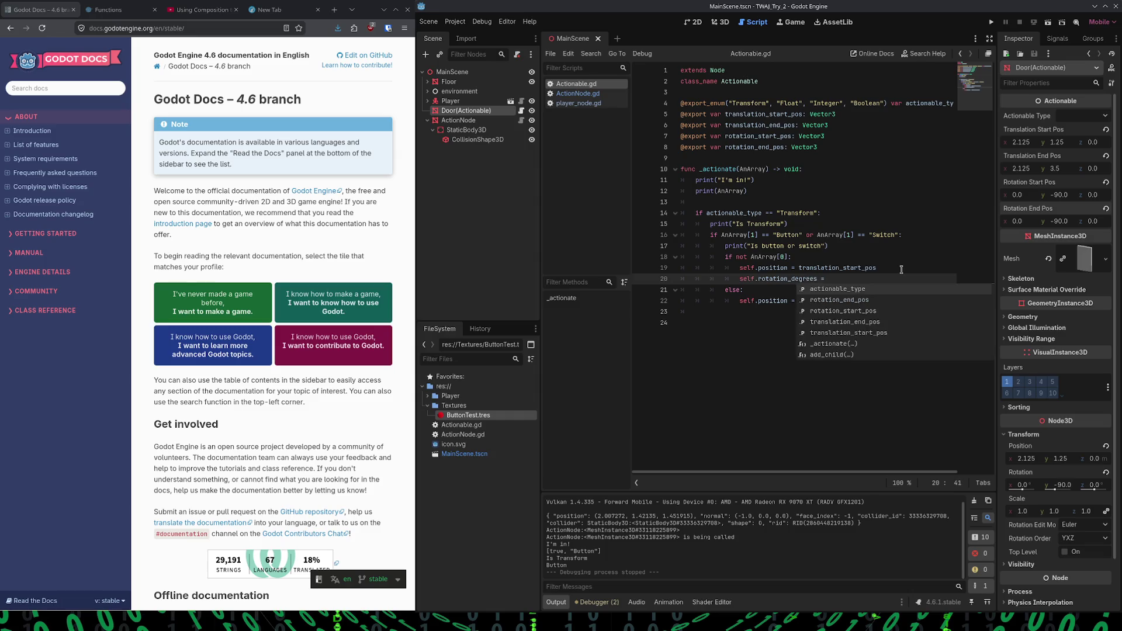
pyautogui.write('rot')
pyautogui.press('Down')
pyautogui.press('Return')
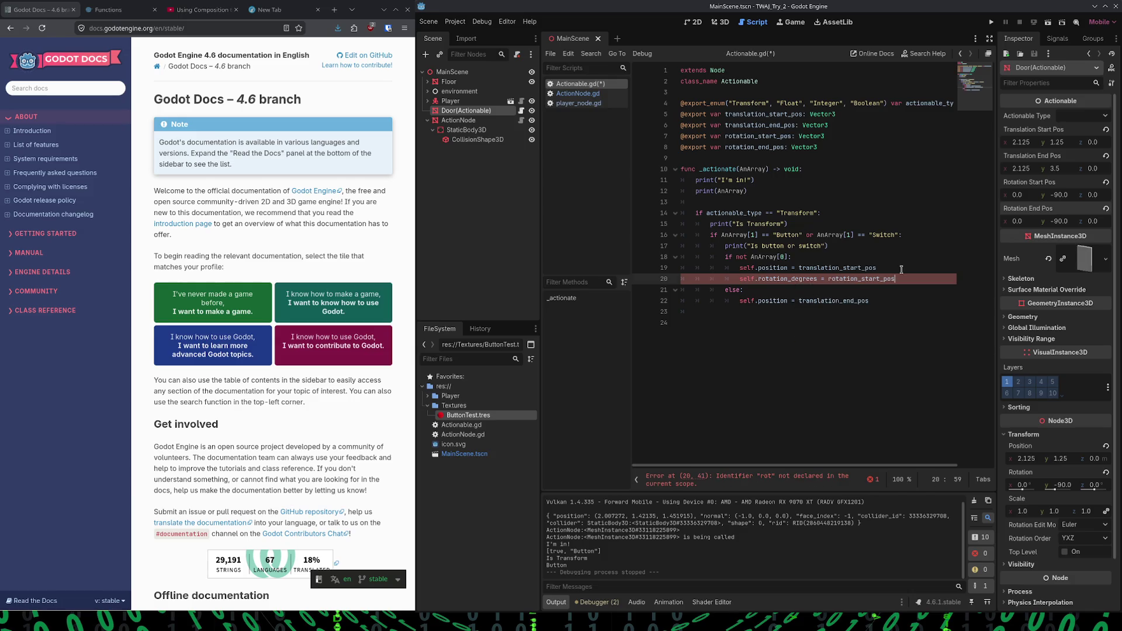
pyautogui.click(916, 301)
pyautogui.press('Return')
pyautogui.write('self.rotation_degrees ')
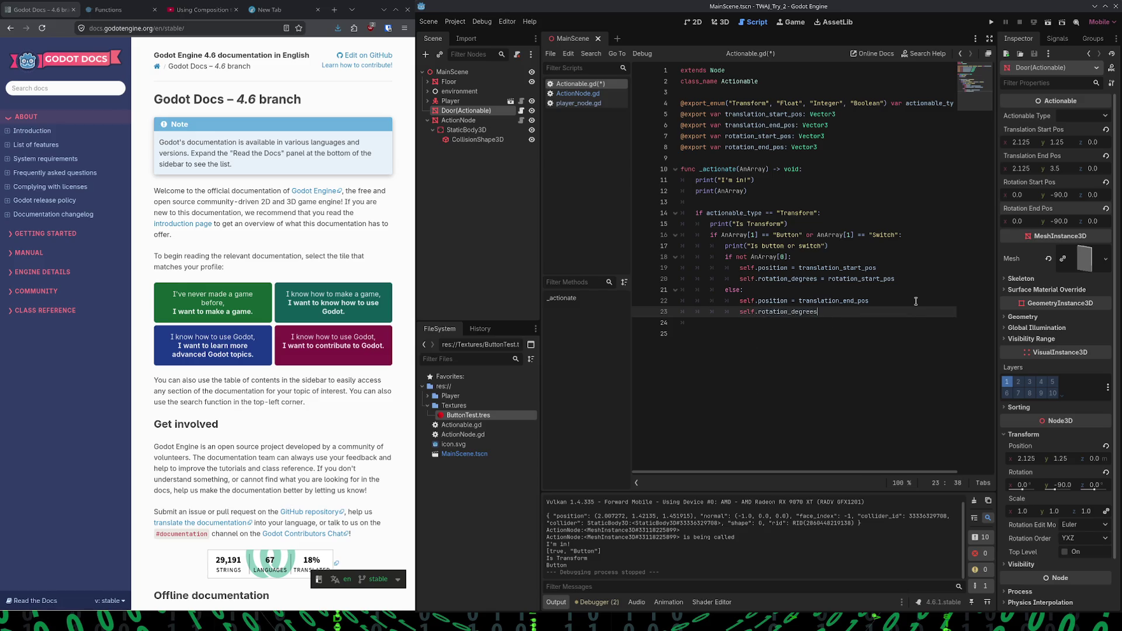
pyautogui.write('= rotatio')
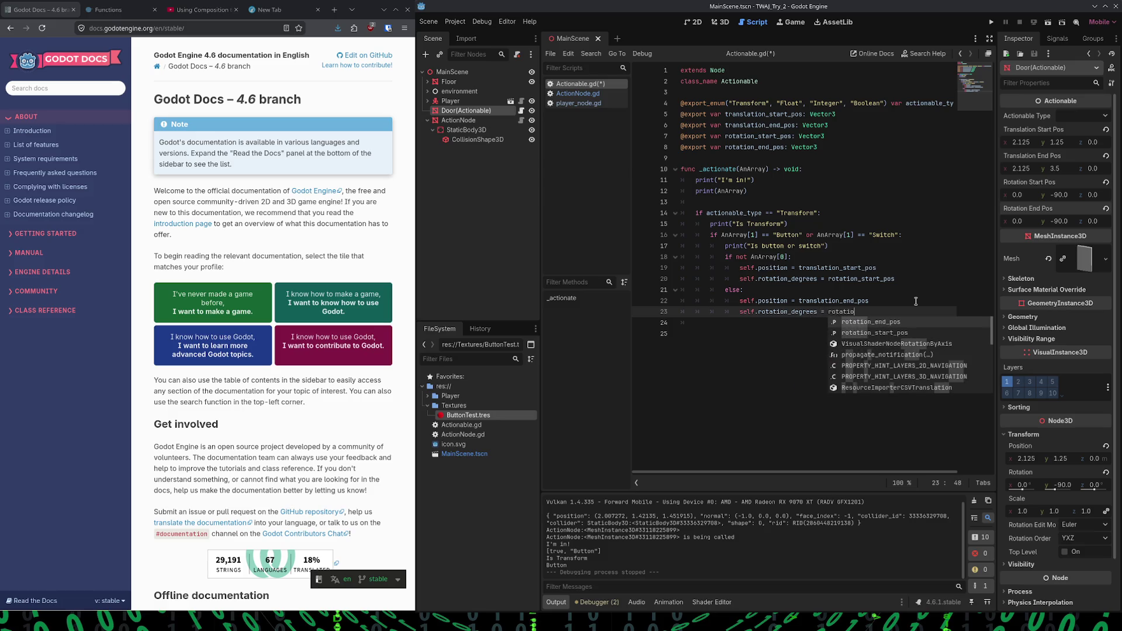
pyautogui.write('n_end_pos')
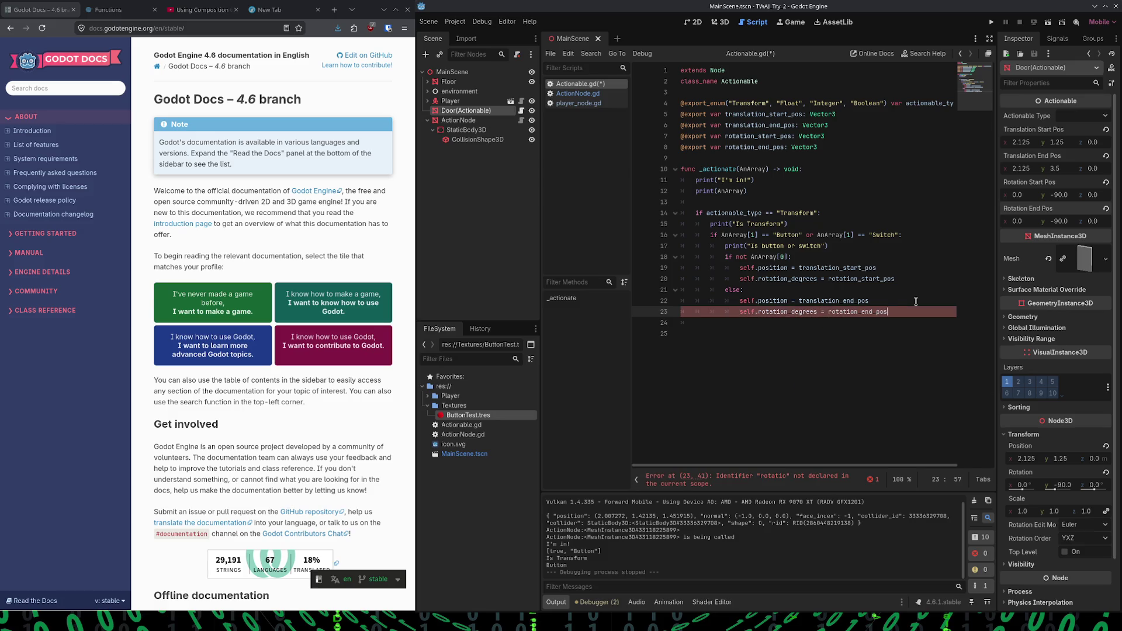
pyautogui.hotkey('ctrl', 's')
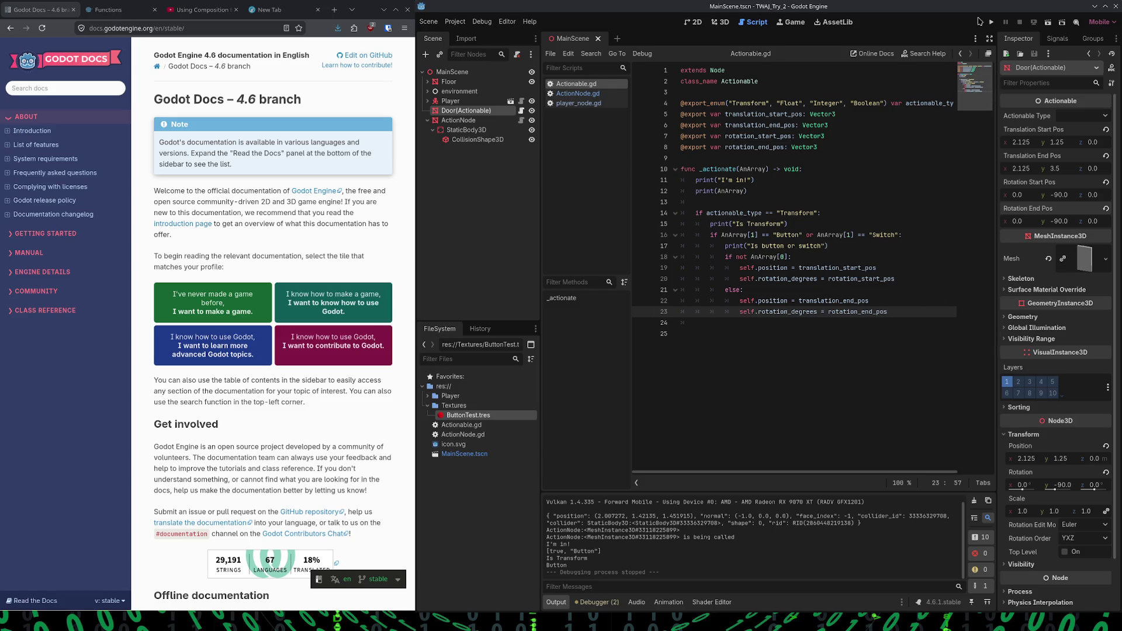
pyautogui.click(991, 22)
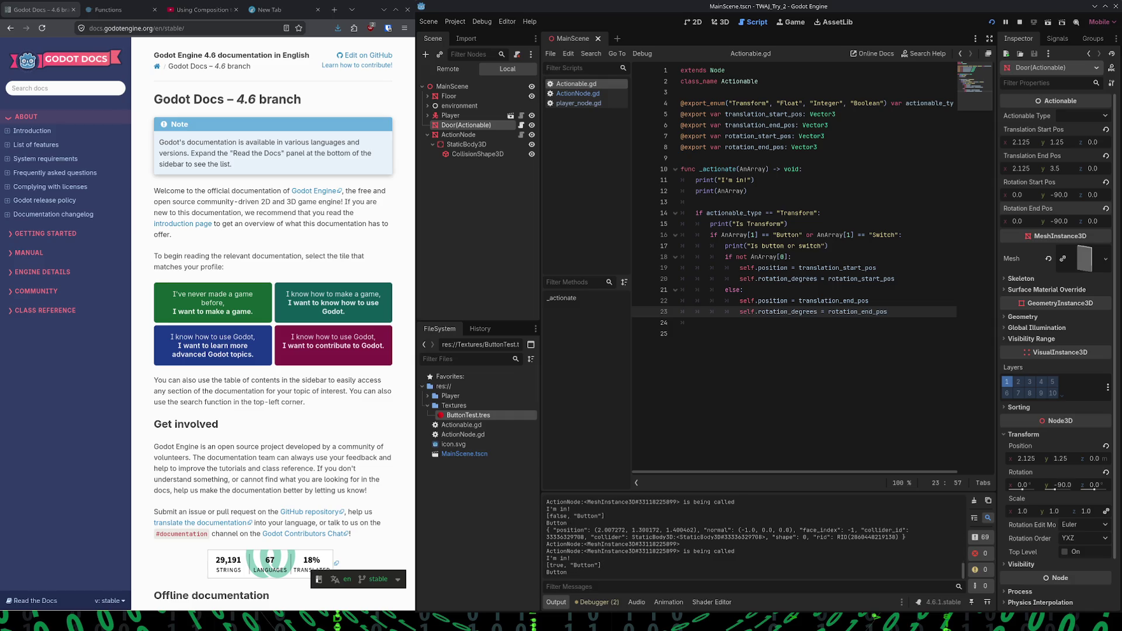
# Stop the game with F8, rerun with F5, and select the "Is button or switch" print line
pyautogui.press('F8')
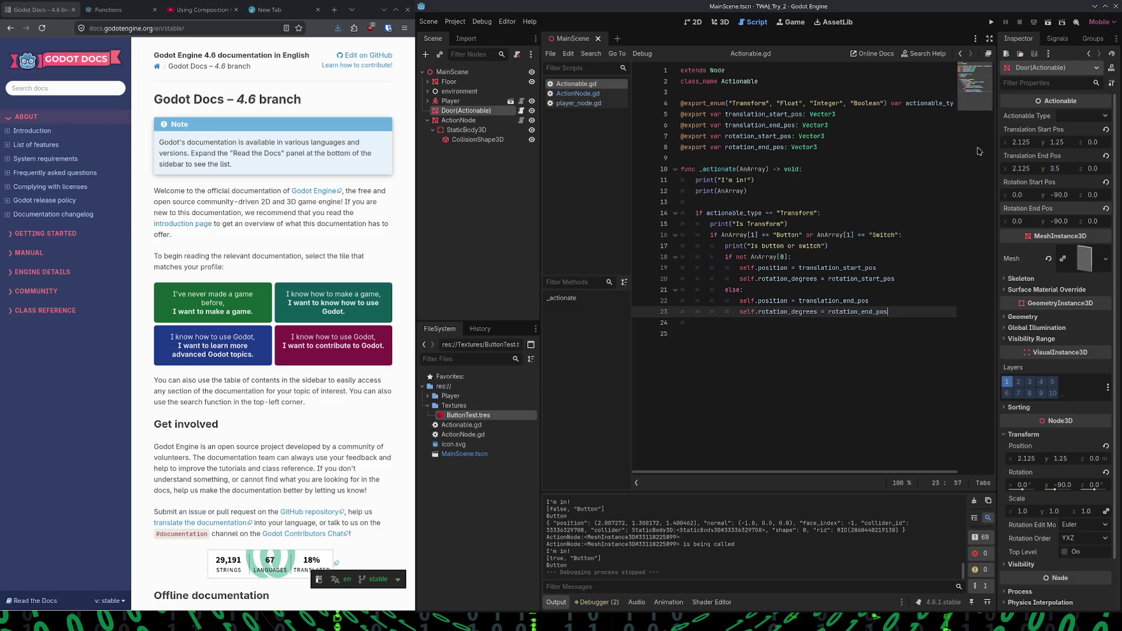
pyautogui.press('F5')
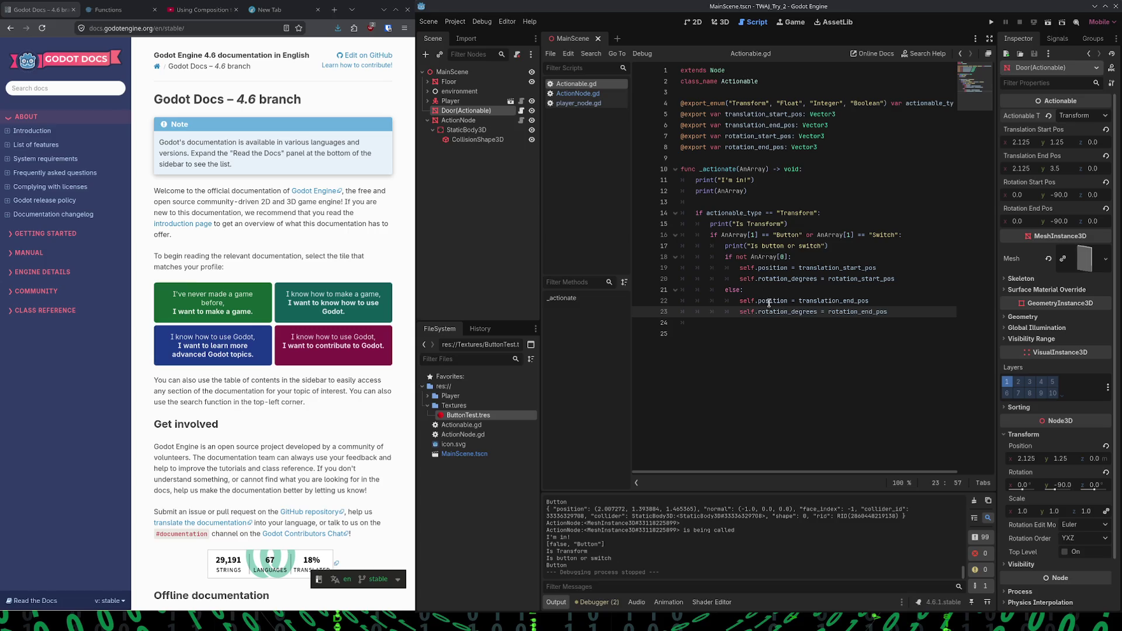
pyautogui.click(844, 242)
pyautogui.hotkey('shift', 'Home')
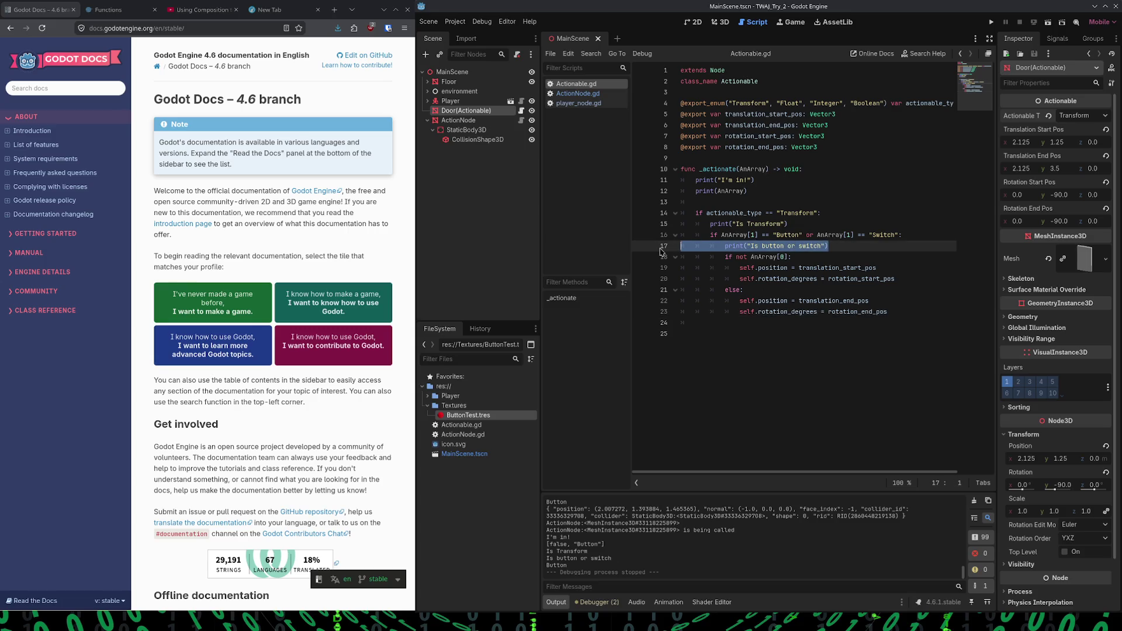
# Delete the "Is button or switch" and "Is Transform" print lines, then return to the 3D view
pyautogui.press('BackSpace')
pyautogui.press('BackSpace')
pyautogui.click(804, 226)
pyautogui.hotkey('shift', 'Home')
pyautogui.press('BackSpace')
pyautogui.press('BackSpace')
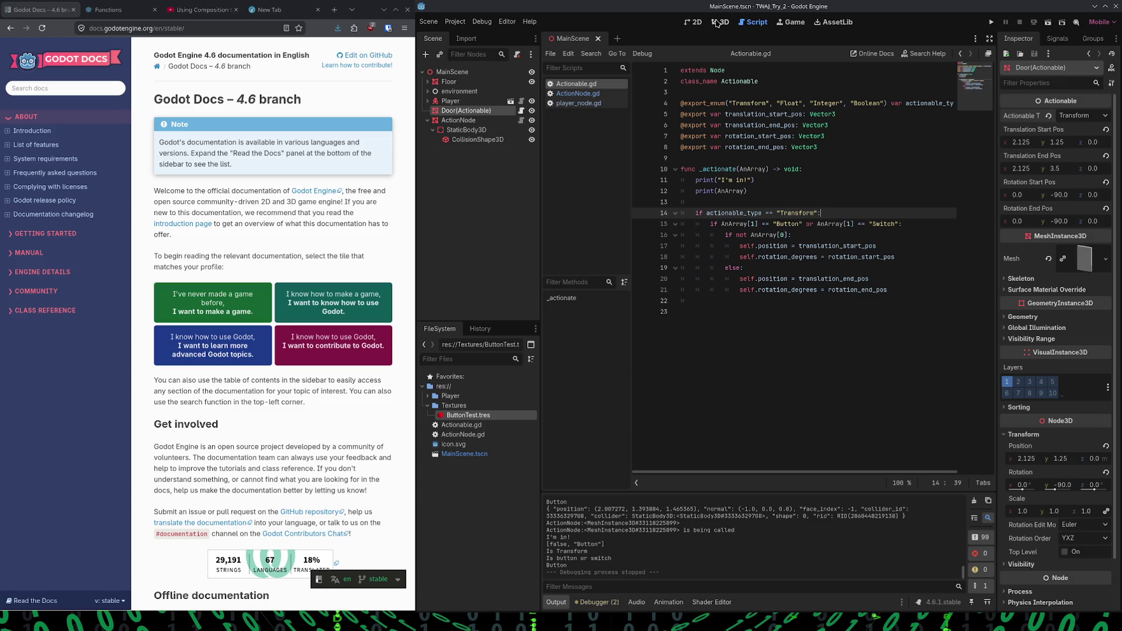
pyautogui.click(727, 23)
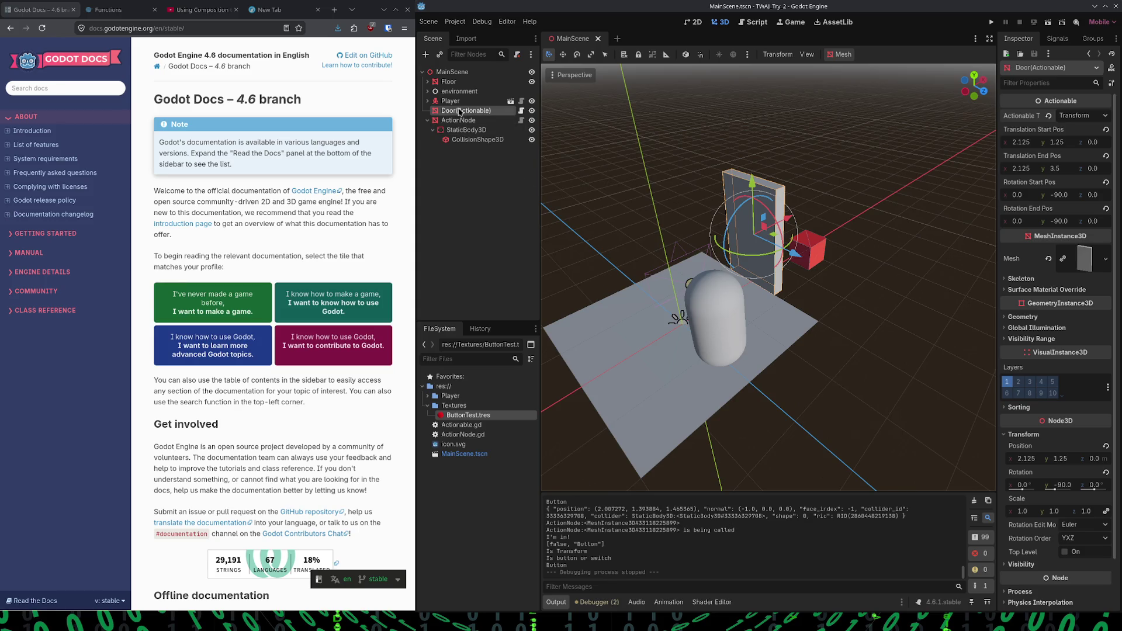
# Collapse ActionNode's child nodes in the scene tree
pyautogui.click(427, 120)
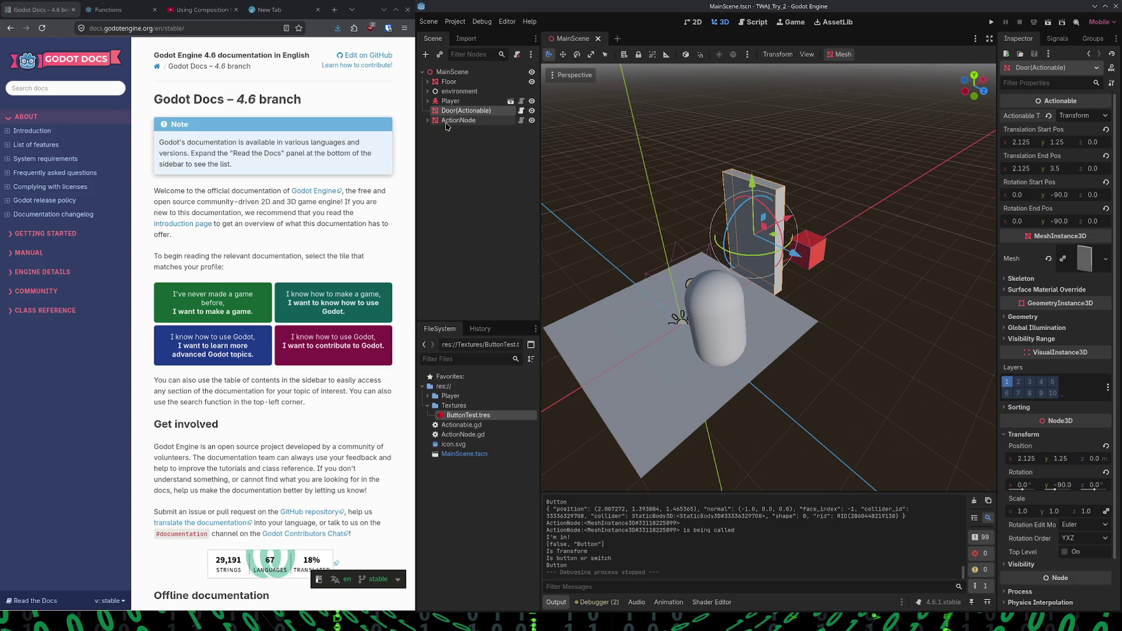
# Paste a copy of the button node under MainScene as Button(ActionNode)2
pyautogui.click(451, 121)
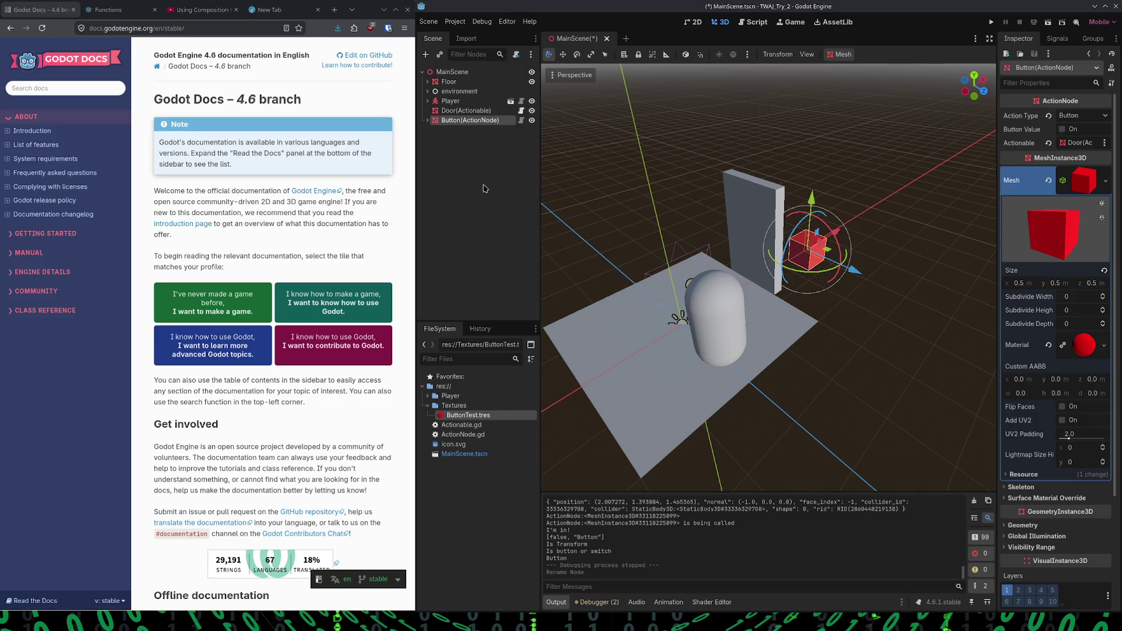
pyautogui.click(469, 73)
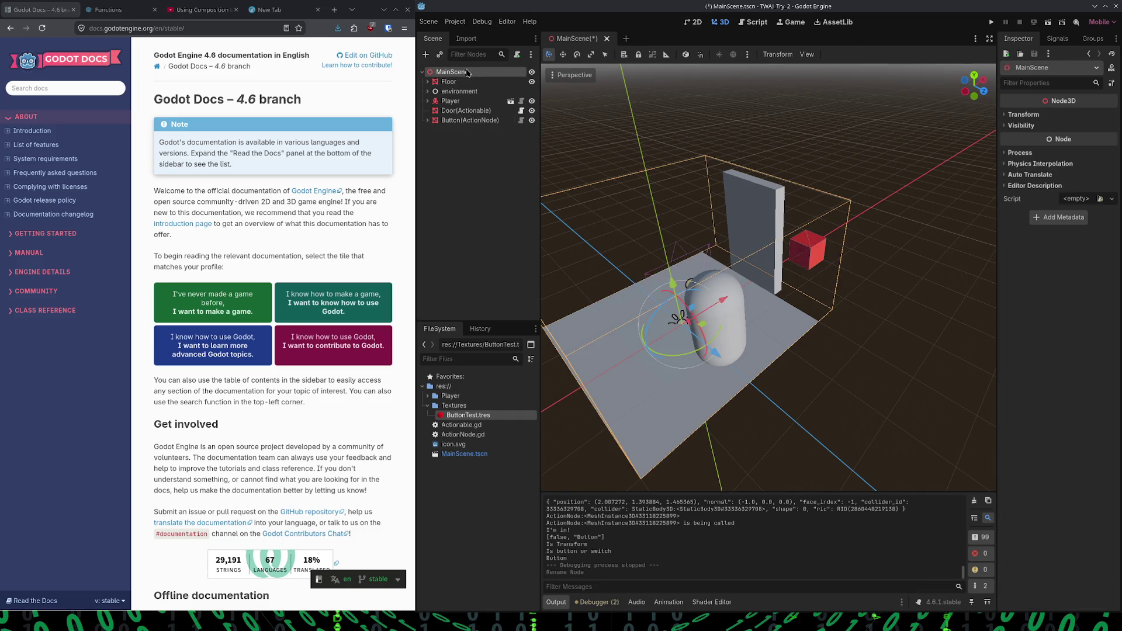
pyautogui.hotkey('ctrl', 'v')
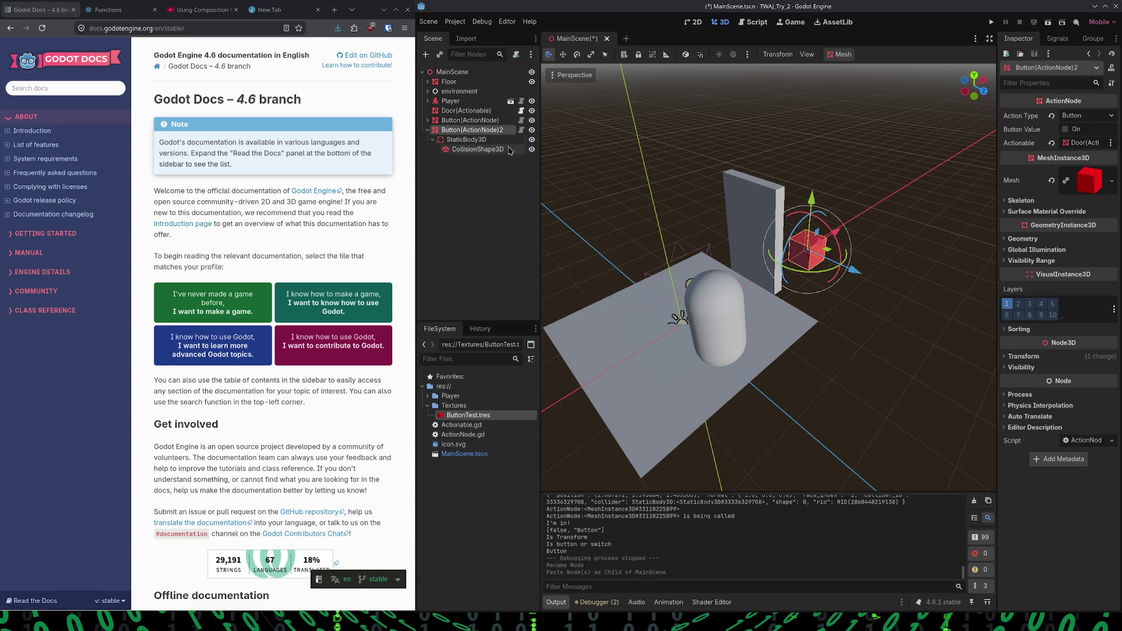
pyautogui.click(428, 129)
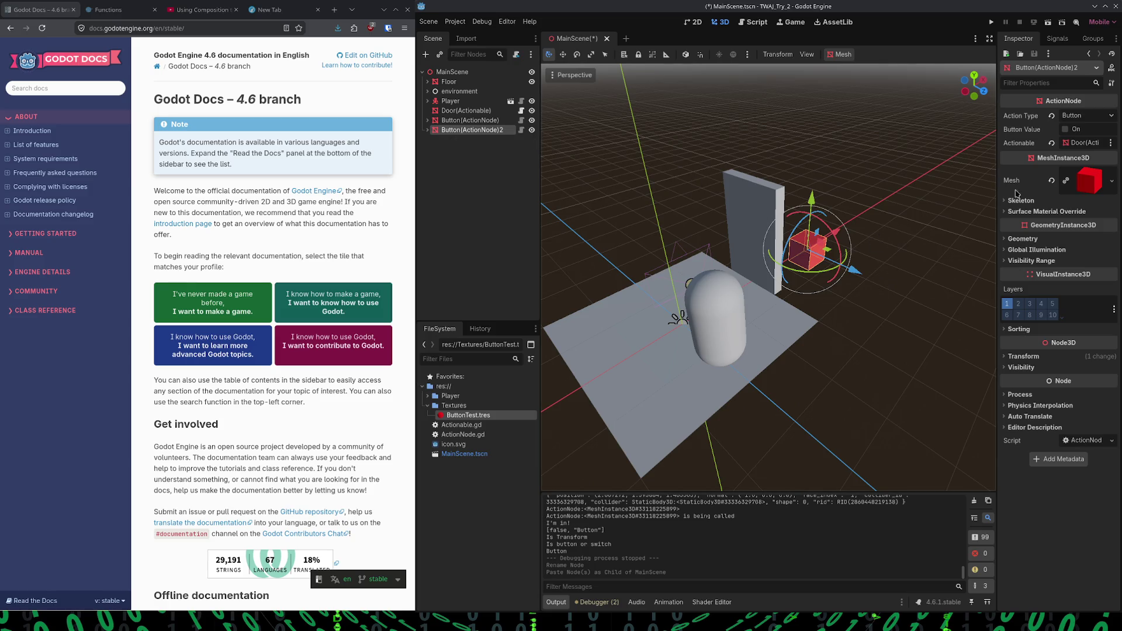
# Paste a copy of Door(Actionable) under MainScene and move it up beside the original door
pyautogui.click(468, 111)
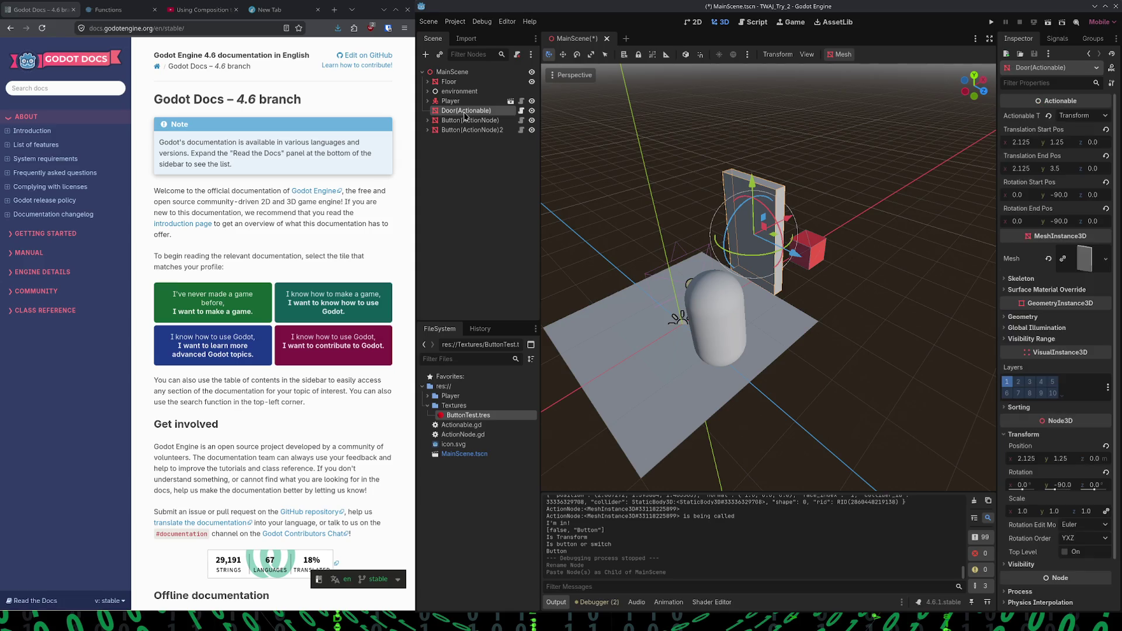
pyautogui.click(468, 72)
pyautogui.hotkey('ctrl', 'v')
pyautogui.moveTo(491, 141); pyautogui.dragTo(489, 117)
pyautogui.click(482, 178)
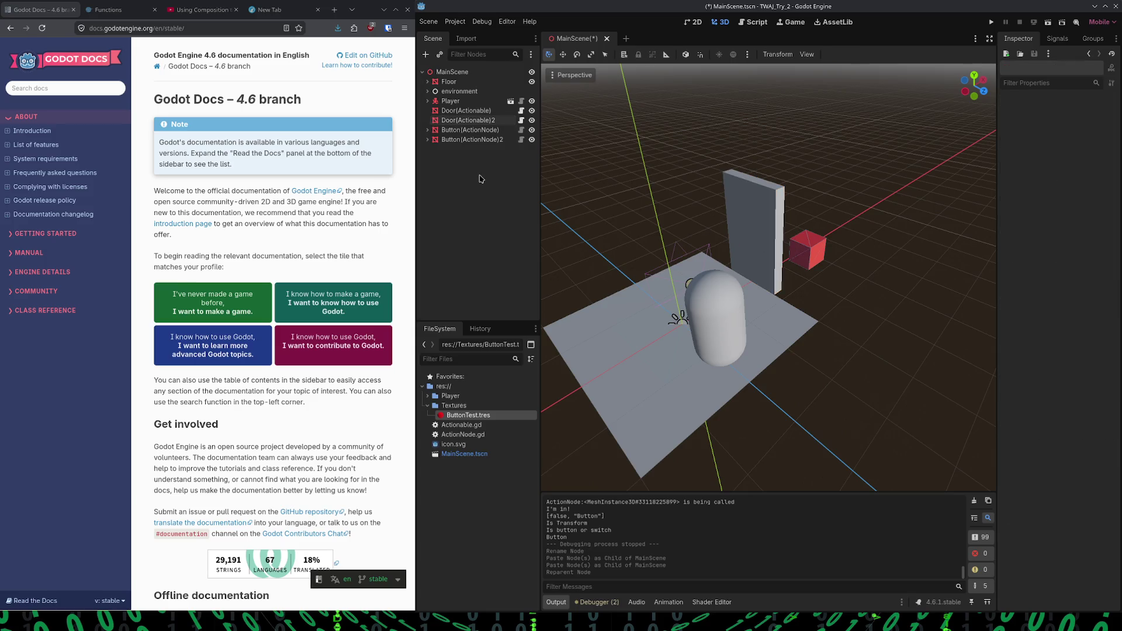
# Slide Button(ActionNode)2 along X and show its position, rotation and scale
pyautogui.click(473, 141)
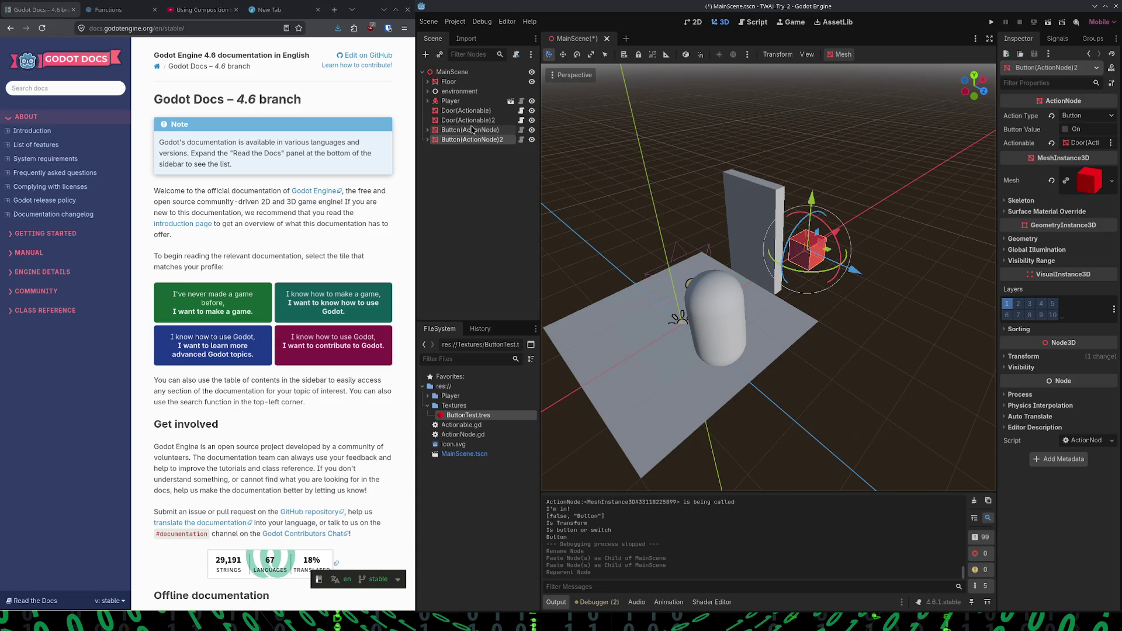
pyautogui.moveTo(845, 235)
pyautogui.mouseDown()
pyautogui.moveTo(959, 193)
pyautogui.moveTo(671, 292)
pyautogui.moveTo(847, 225)
pyautogui.moveTo(836, 227)
pyautogui.mouseUp()
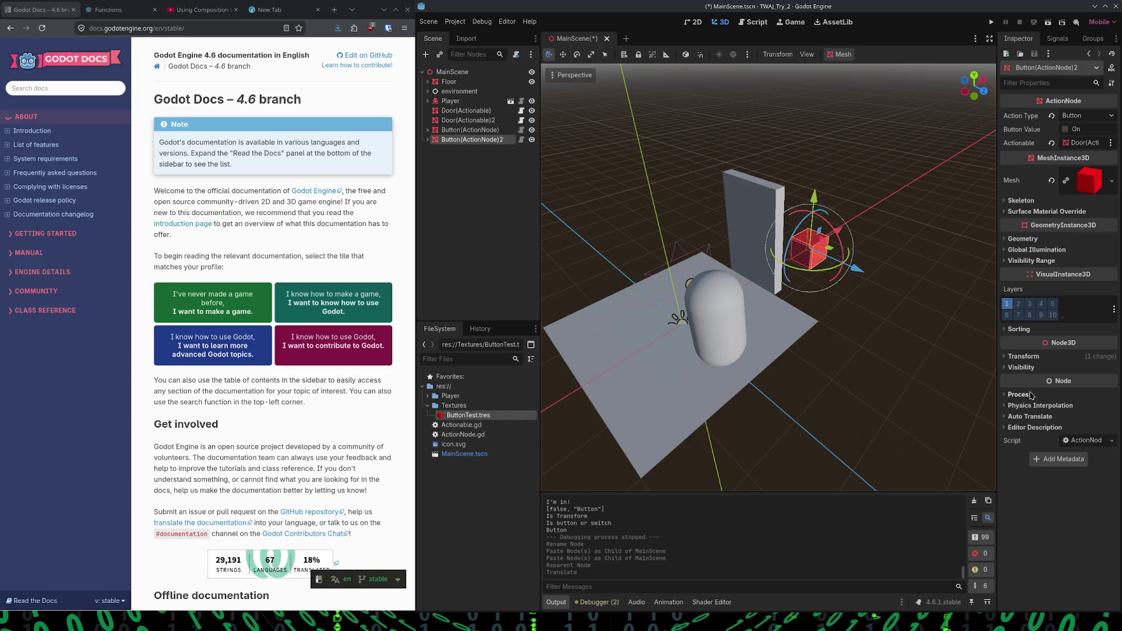
pyautogui.click(1023, 356)
# Set Button(ActionNode)'s position to 2.25, 1.38, 1.38
pyautogui.click(473, 130)
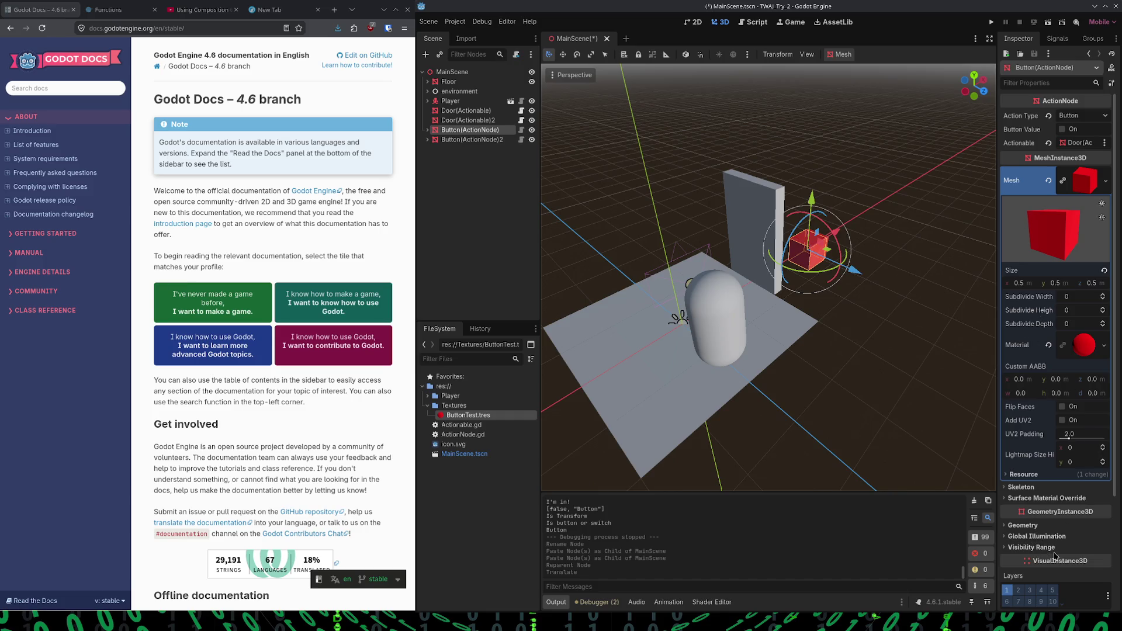
pyautogui.scroll(-5, 1035, 544)
pyautogui.click(1031, 498)
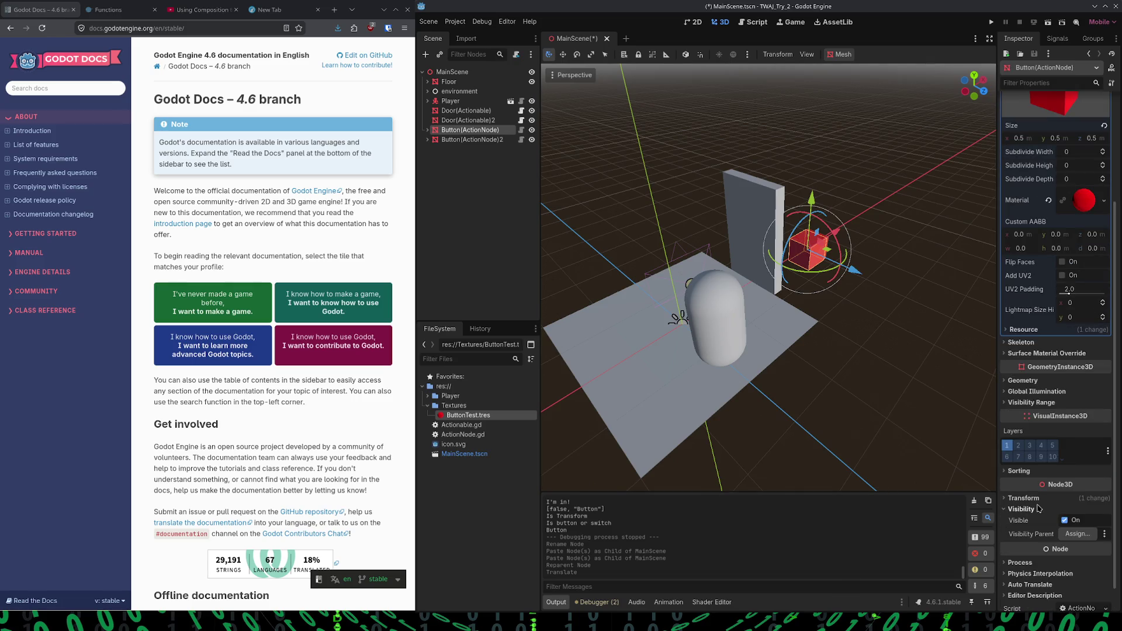
pyautogui.click(1096, 522)
pyautogui.write('1.38')
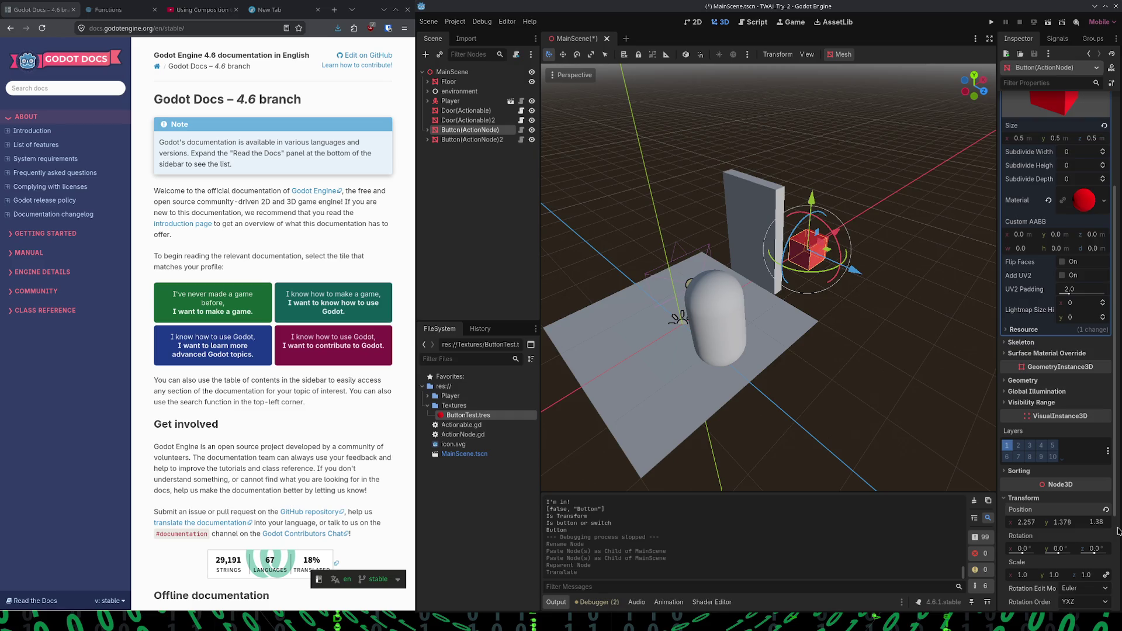
pyautogui.click(1074, 523)
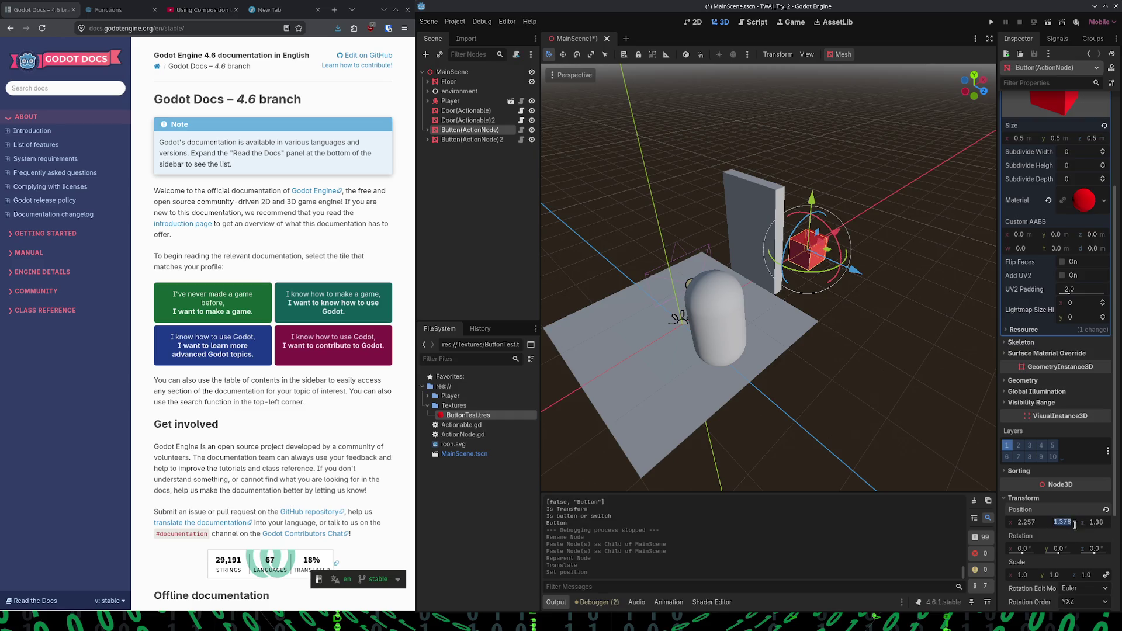
pyautogui.write('1')
pyautogui.press('Return')
pyautogui.hotkey('shift', 'Tab')
pyautogui.write('2')
pyautogui.press('Return')
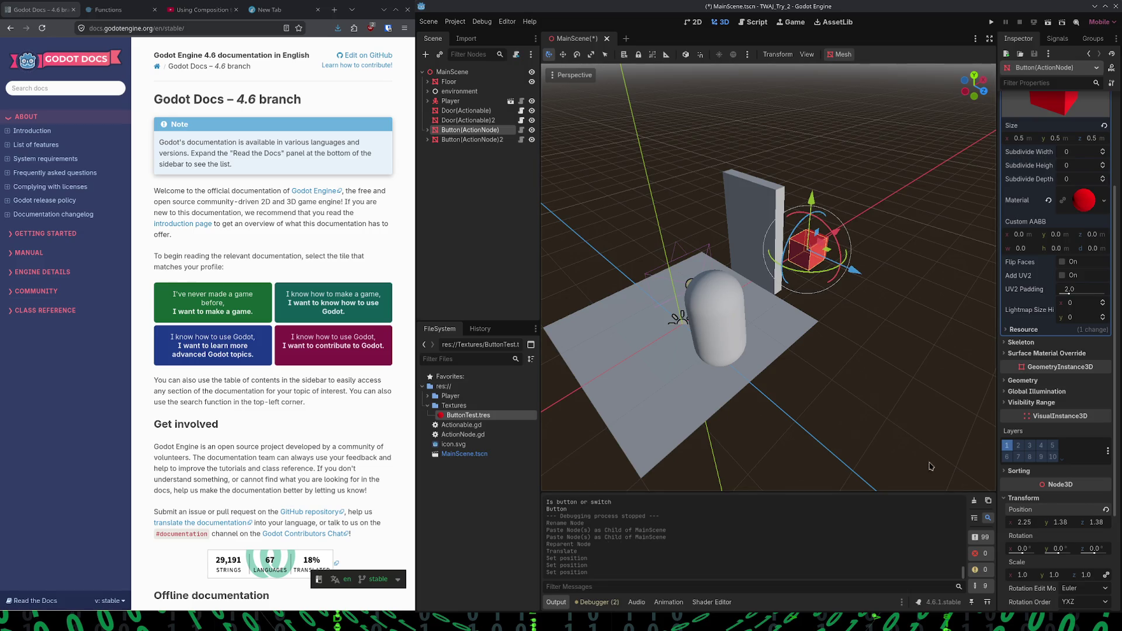
# Place Button(ActionNode)2 at -2.25, 1.38, 1.38 and save the scene
pyautogui.click(460, 142)
pyautogui.click(1032, 382)
pyautogui.write('-2.25')
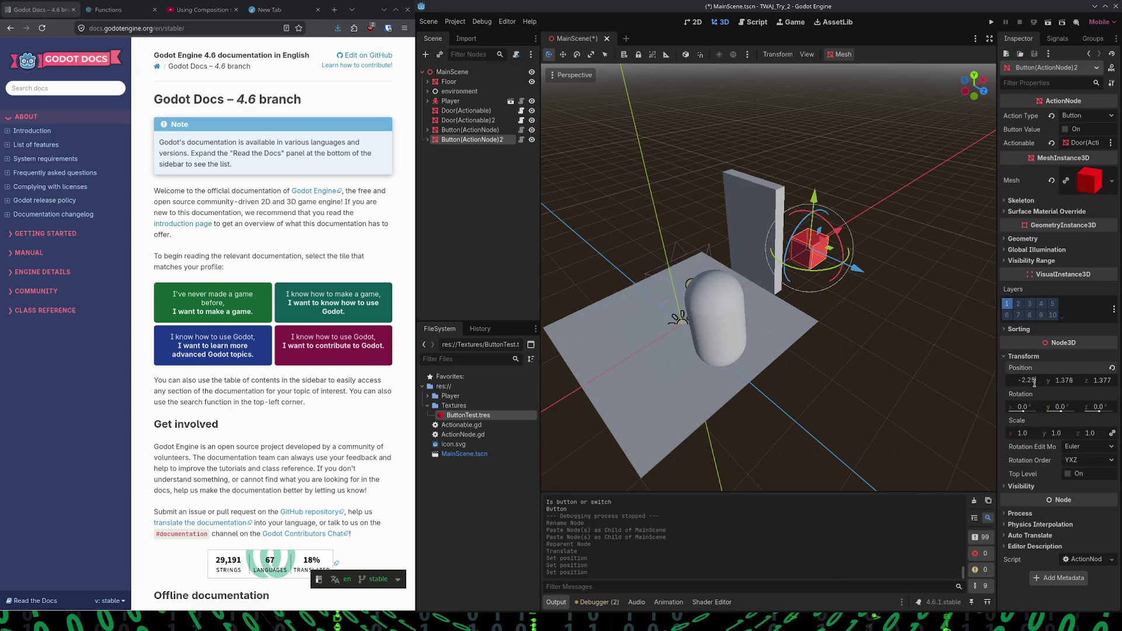
pyautogui.press('Return')
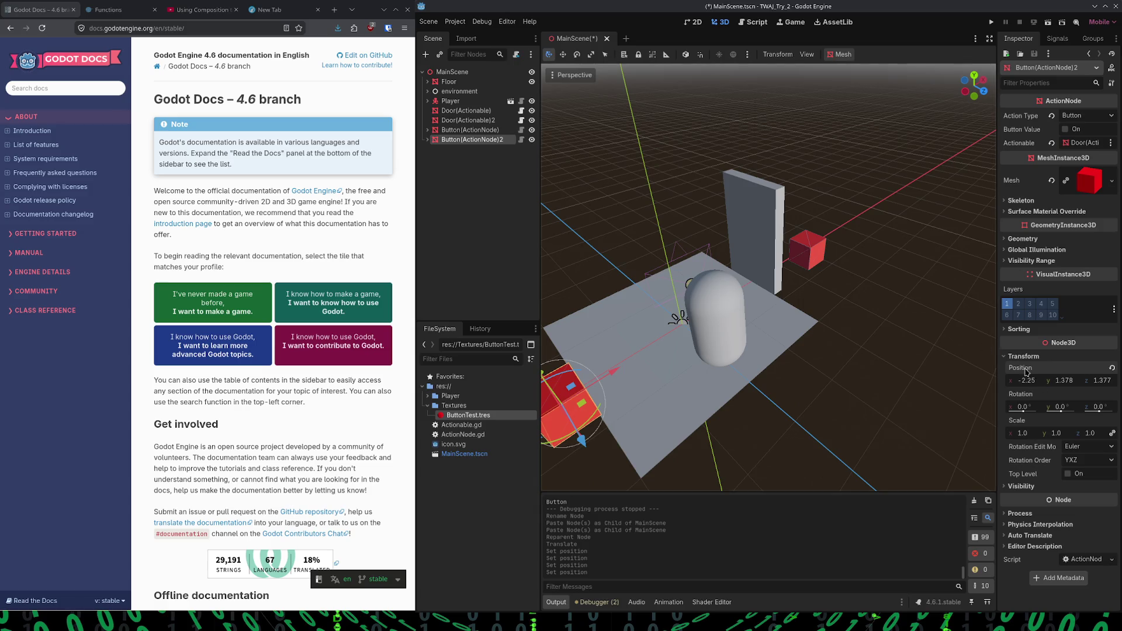
pyautogui.click(1064, 383)
pyautogui.write('1.3')
pyautogui.write('8')
pyautogui.press('Return')
pyautogui.click(1101, 381)
pyautogui.write('1')
pyautogui.press('Return')
pyautogui.hotkey('ctrl', 's')
pyautogui.moveTo(840, 294); pyautogui.dragTo(833, 293)
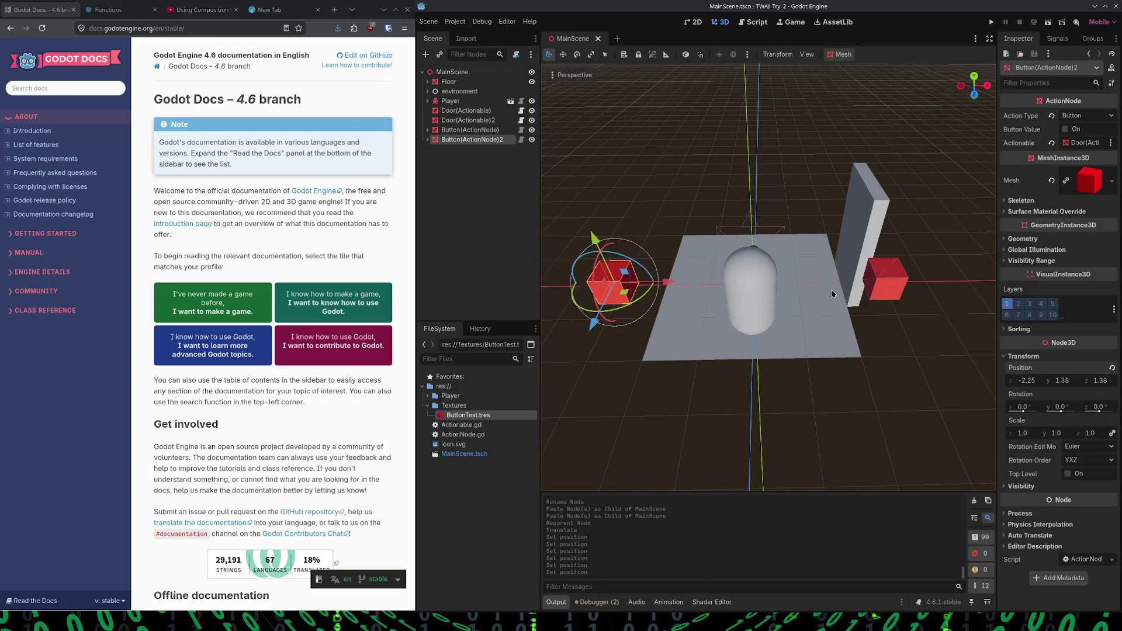
# Move Door(Actionable)2 to X position -2.12
pyautogui.click(470, 117)
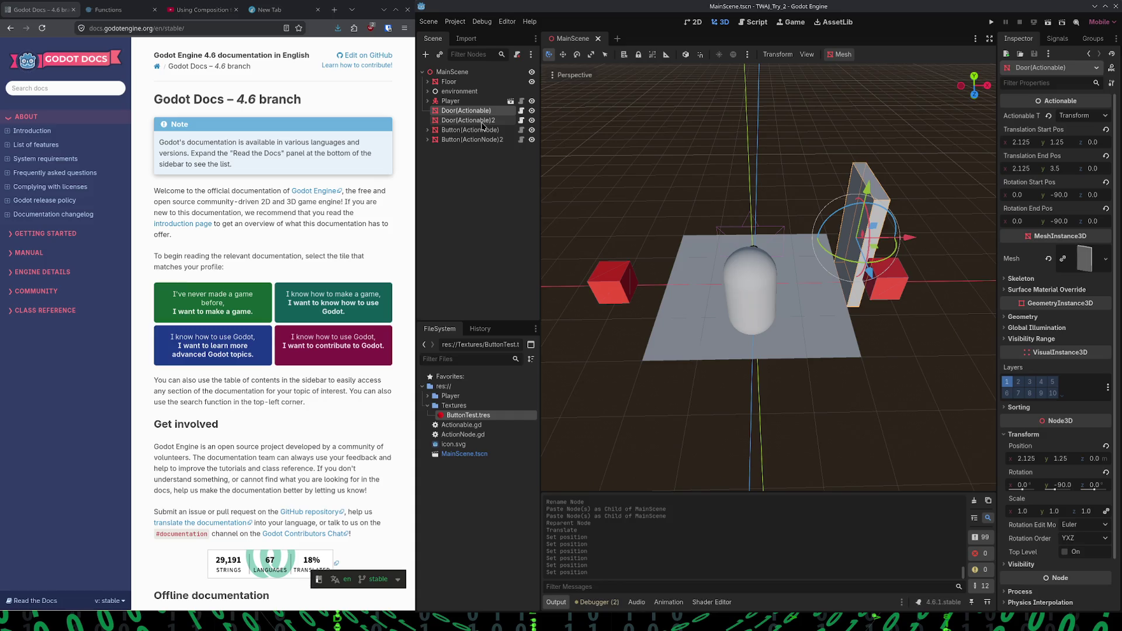
pyautogui.click(482, 121)
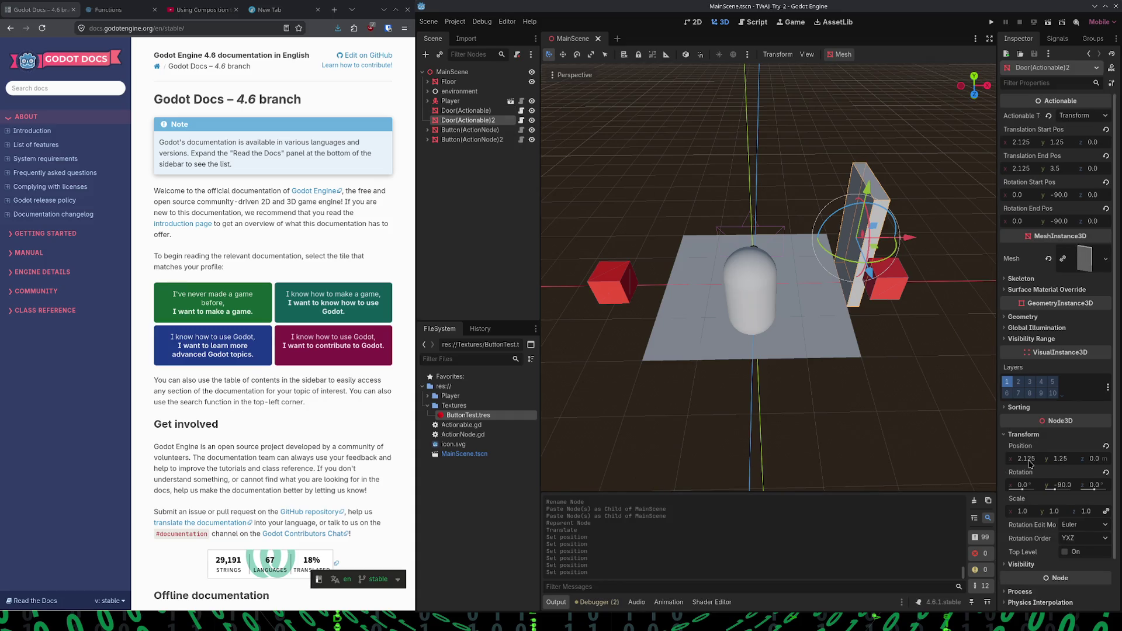
pyautogui.click(1031, 460)
pyautogui.write('-2.1')
pyautogui.write('2')
pyautogui.press('Return')
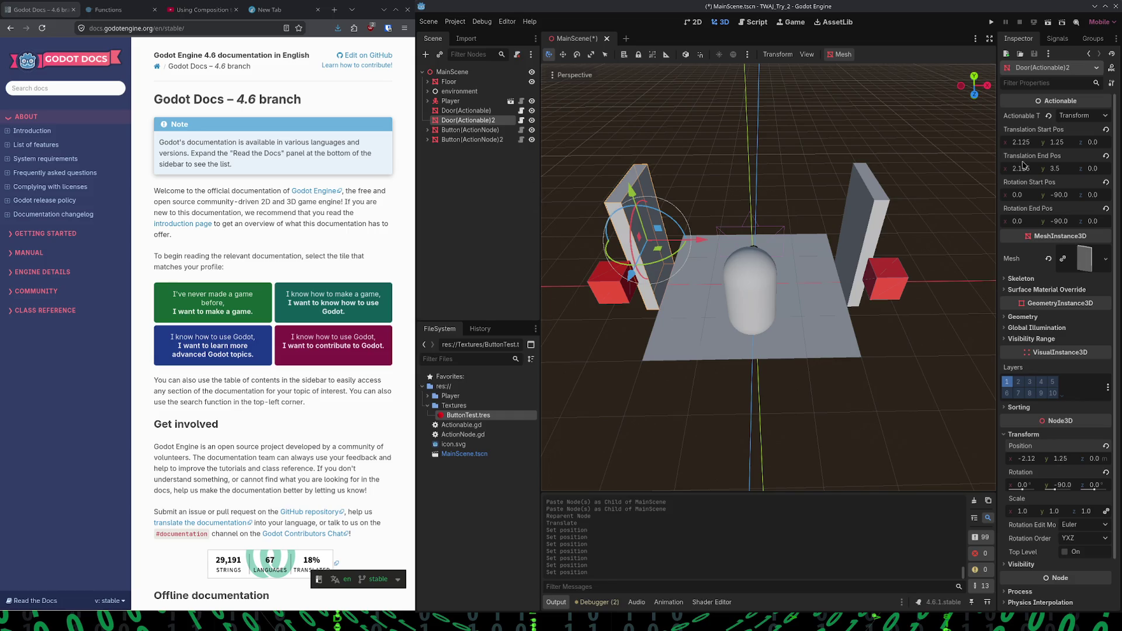
# Set the second door's translation start and end X to -2.12 and save
pyautogui.click(482, 114)
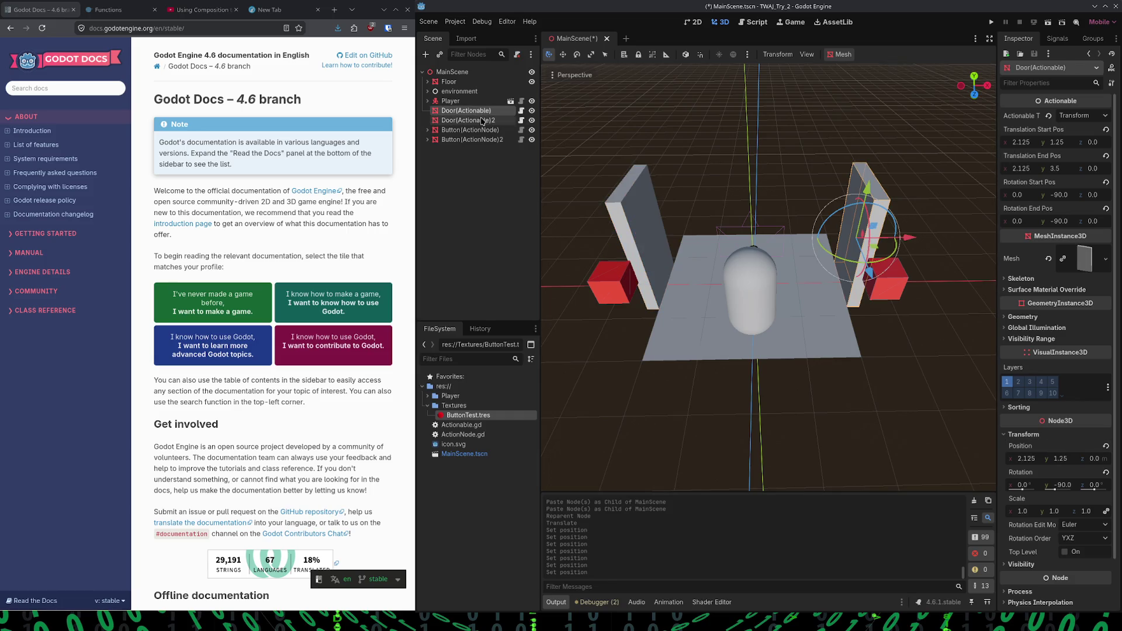
pyautogui.click(481, 121)
pyautogui.click(1022, 142)
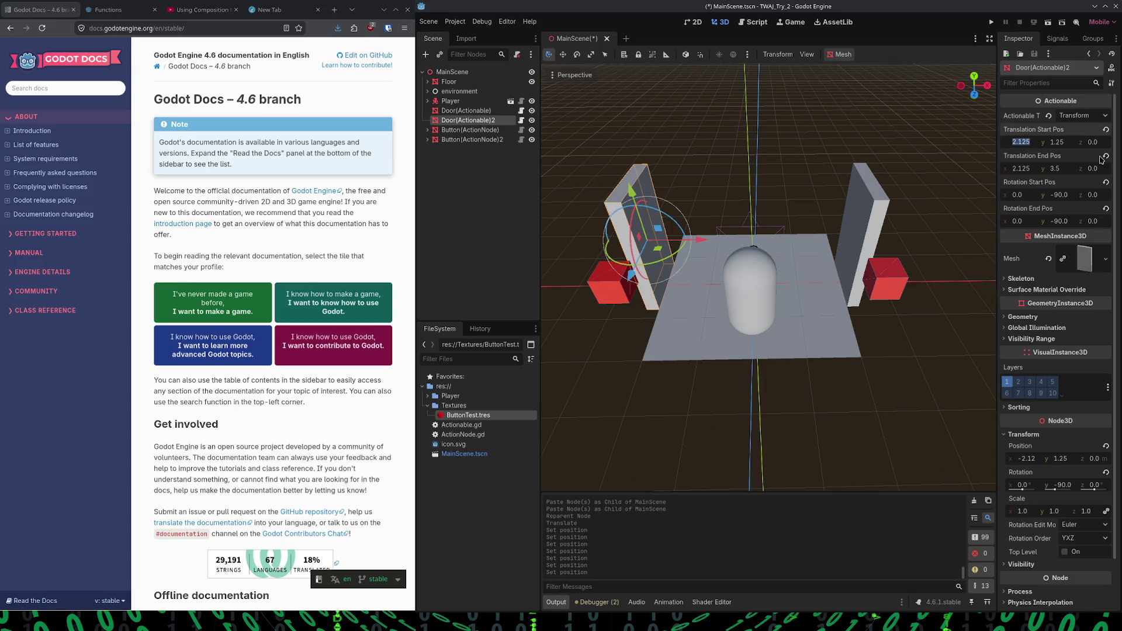
pyautogui.press('Home')
pyautogui.write('-')
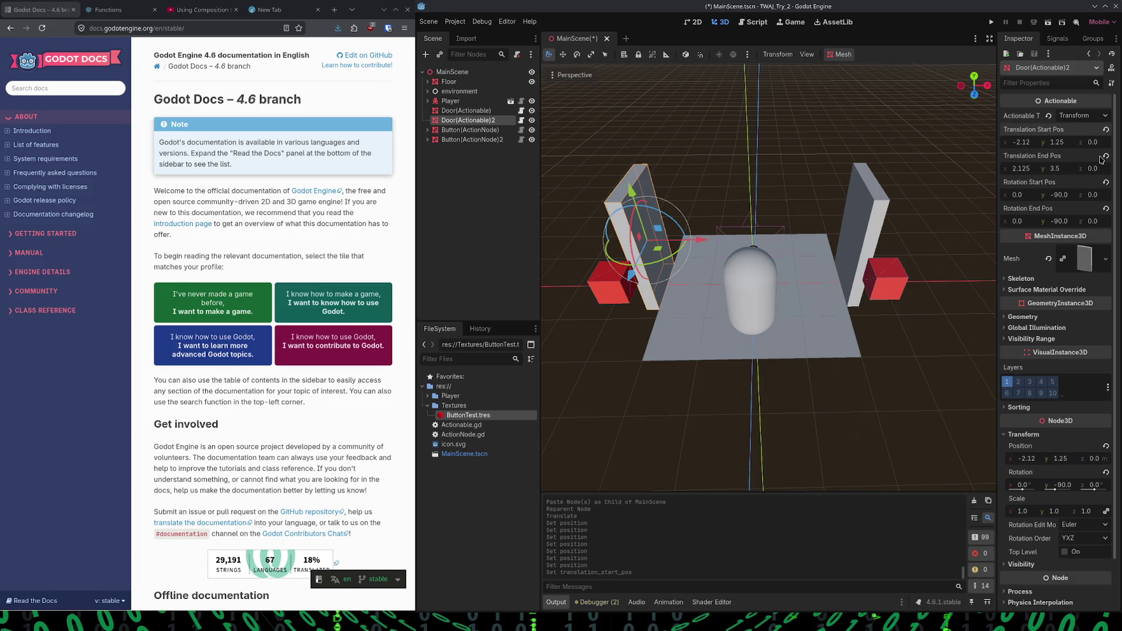
pyautogui.click(1010, 144)
pyautogui.press('Delete')
pyautogui.press('Escape')
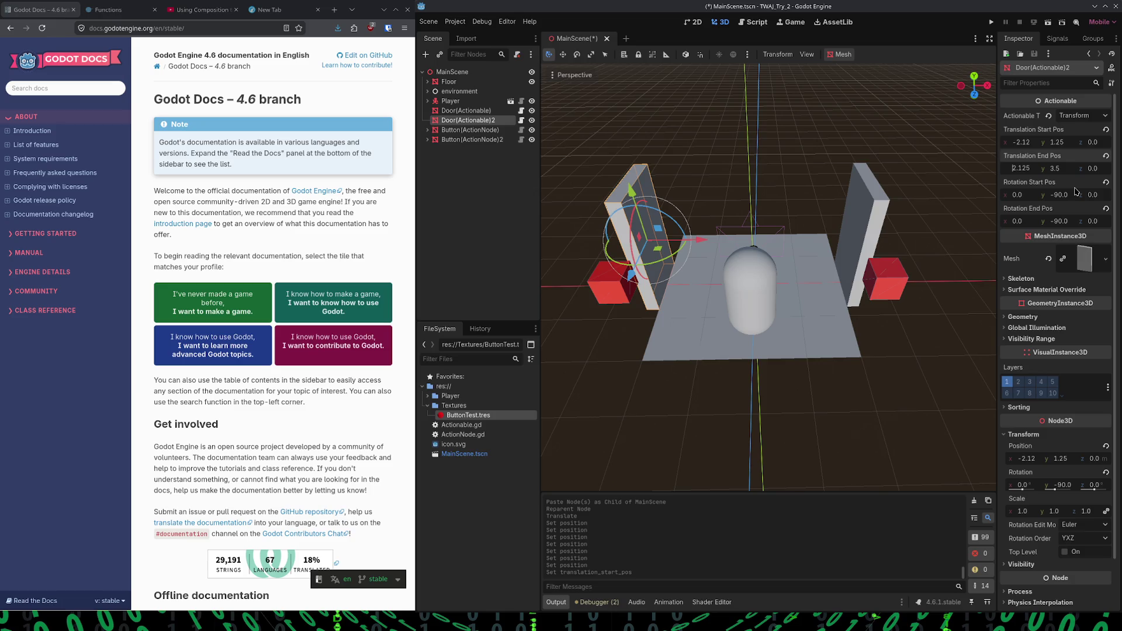
pyautogui.press('Return')
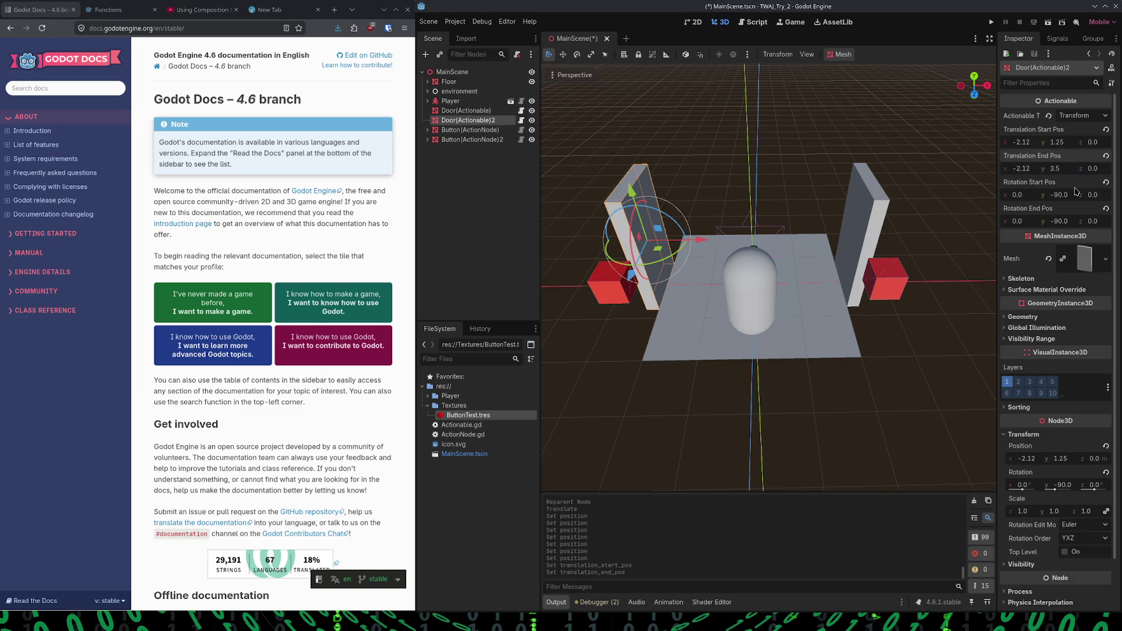
pyautogui.hotkey('ctrl', 's')
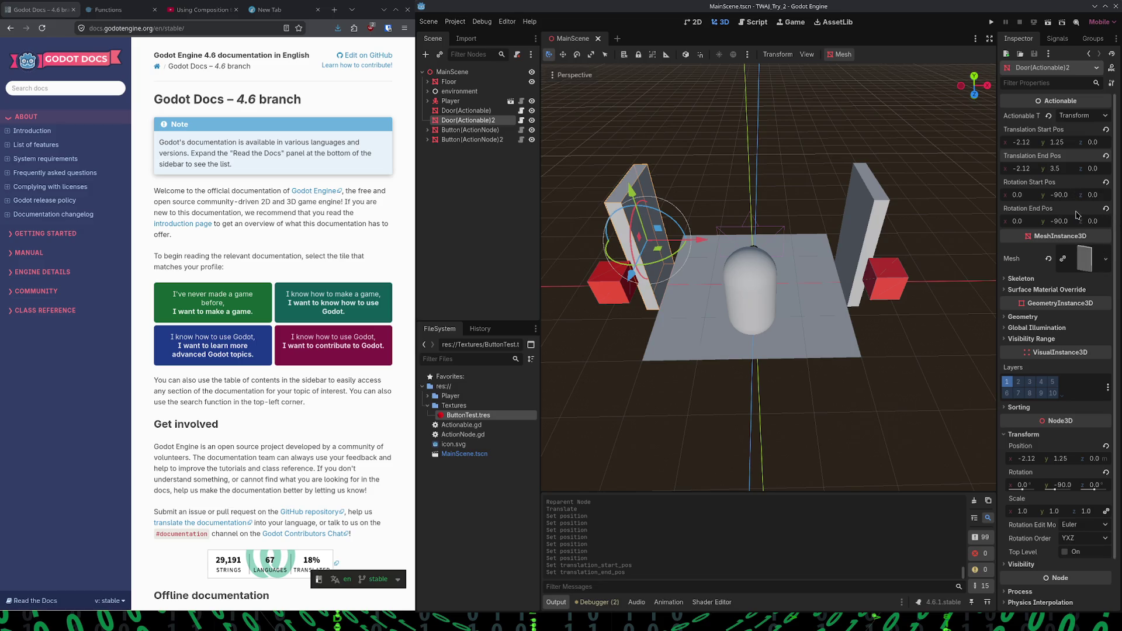
# Set the second door's Y rotation and rotation start/end Y to 90, then save
pyautogui.click(1065, 485)
pyautogui.write('90')
pyautogui.press('Return')
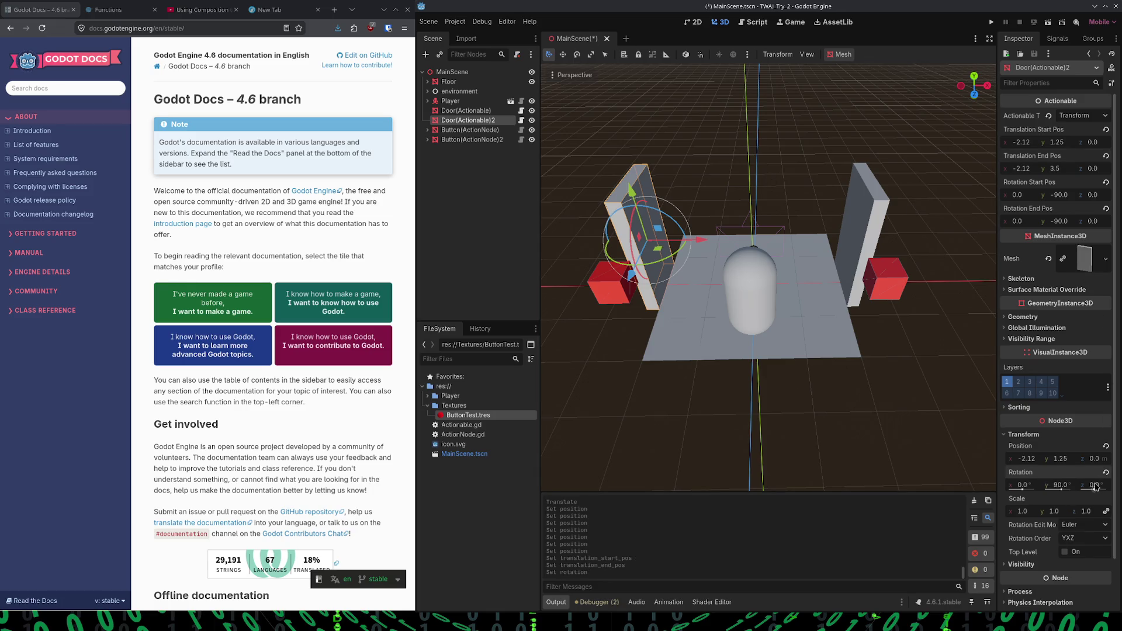
pyautogui.click(1063, 196)
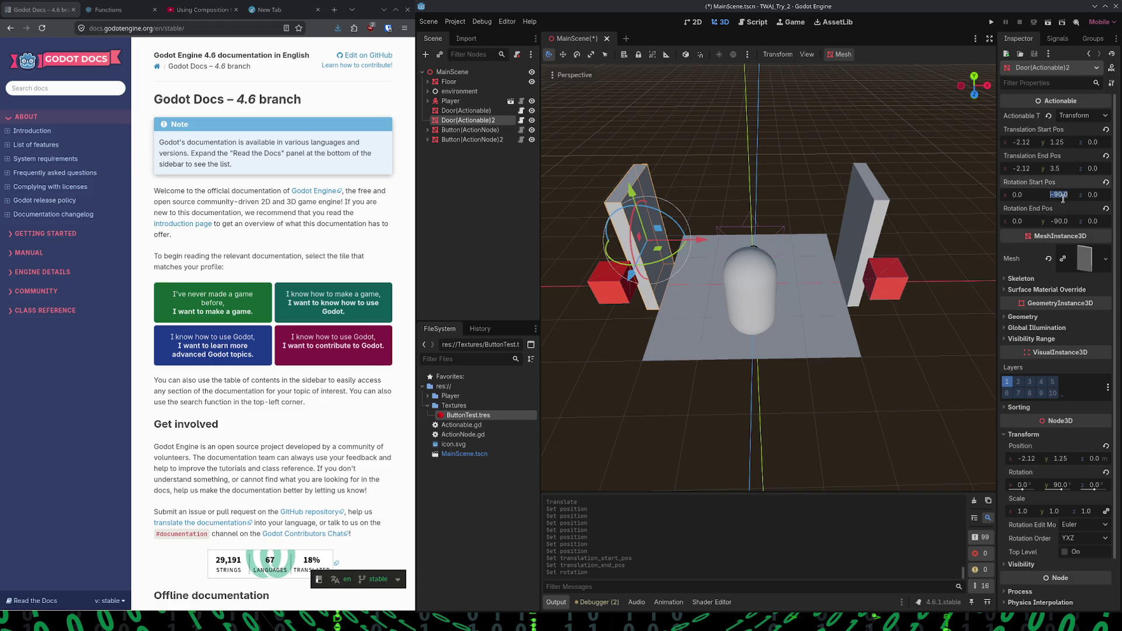
pyautogui.write('90')
pyautogui.press('Return')
pyautogui.click(1072, 221)
pyautogui.write('90')
pyautogui.press('Return')
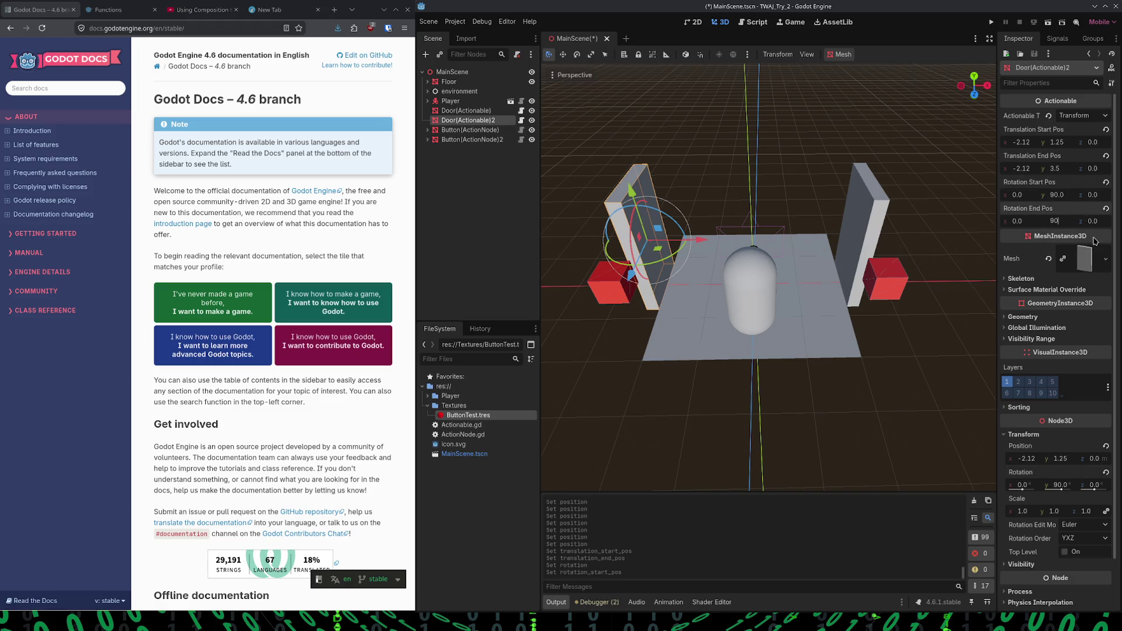
pyautogui.hotkey('ctrl', 's')
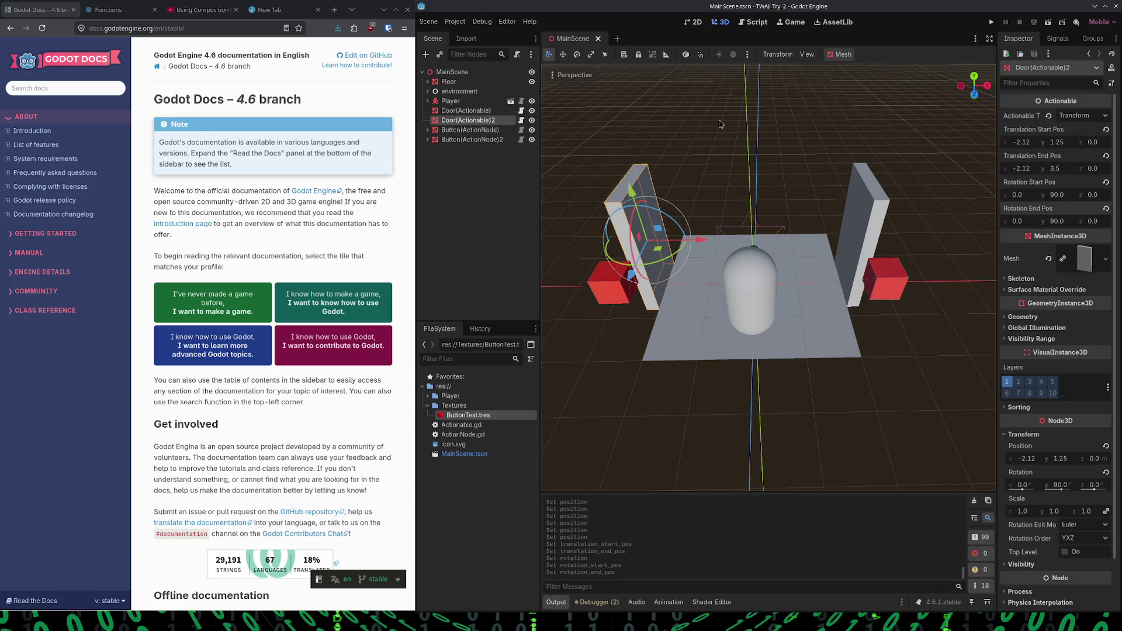
pyautogui.click(479, 140)
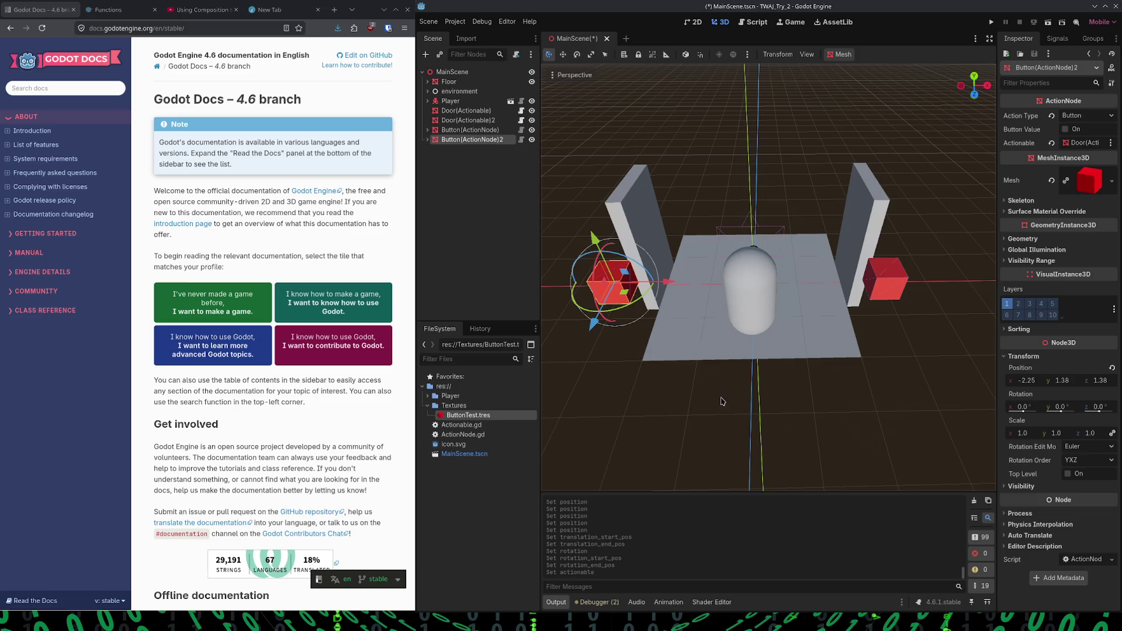
# Run the project to test both buttons, then stop the game with F8
pyautogui.click(991, 22)
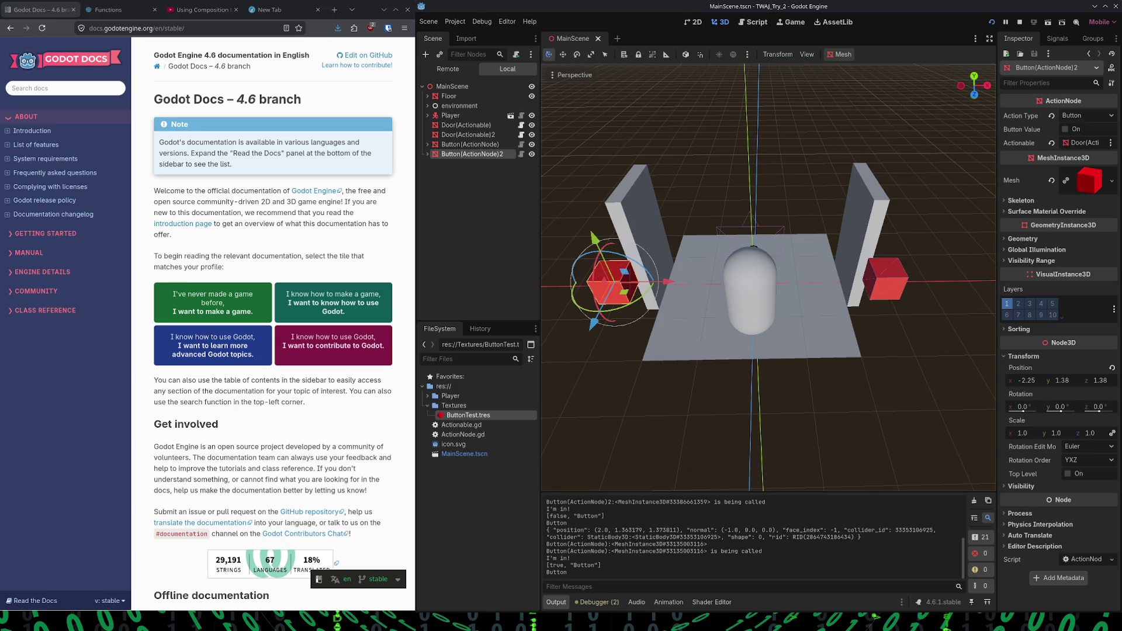
pyautogui.press('F8')
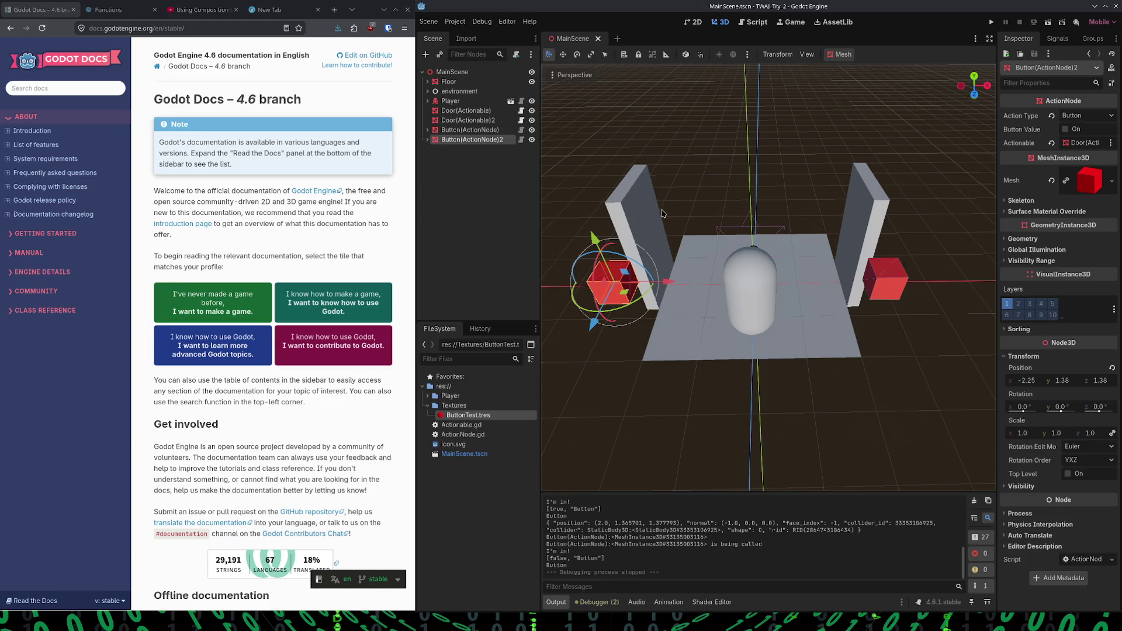
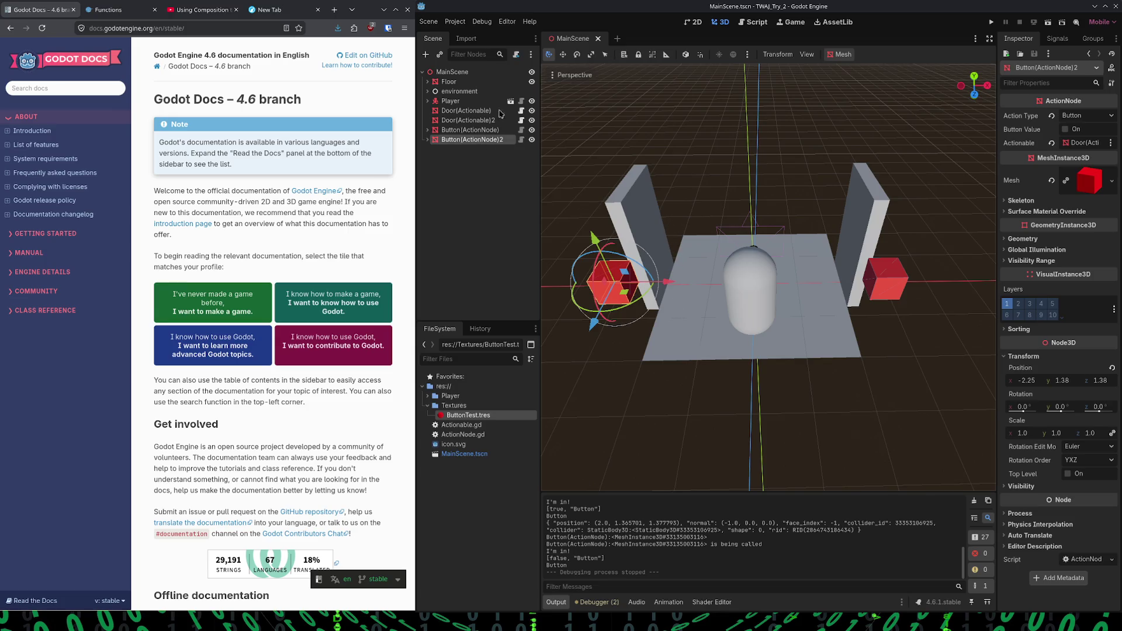
# Open ActionNode.gd in the script editor, glance at player_node.gd, then return to ActionNode.gd
pyautogui.doubleClick(475, 434)
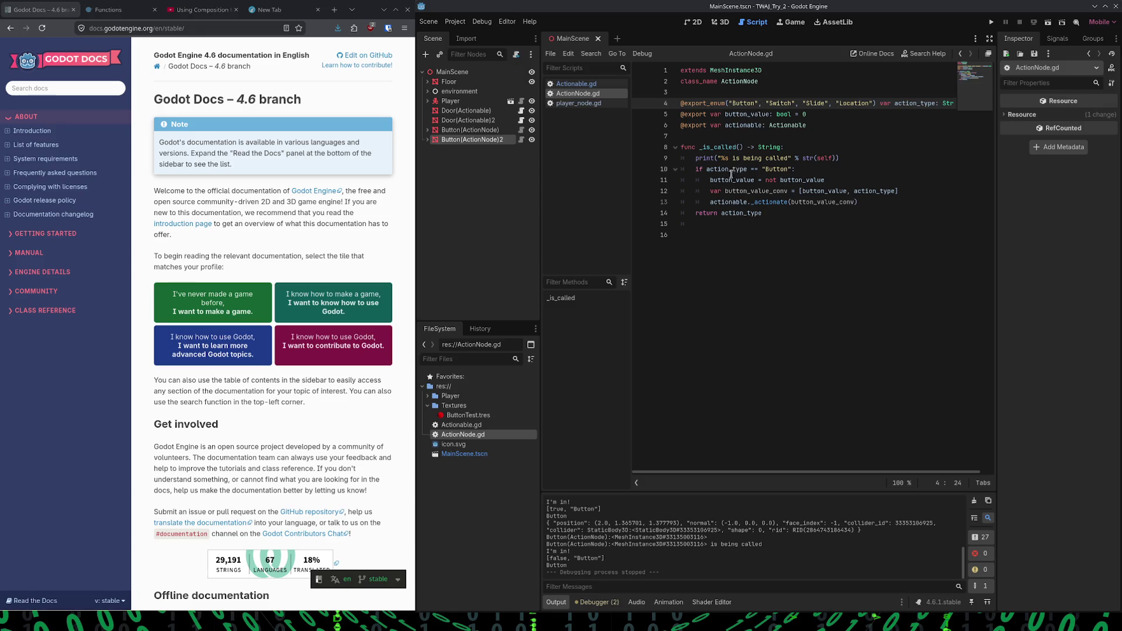
pyautogui.click(590, 104)
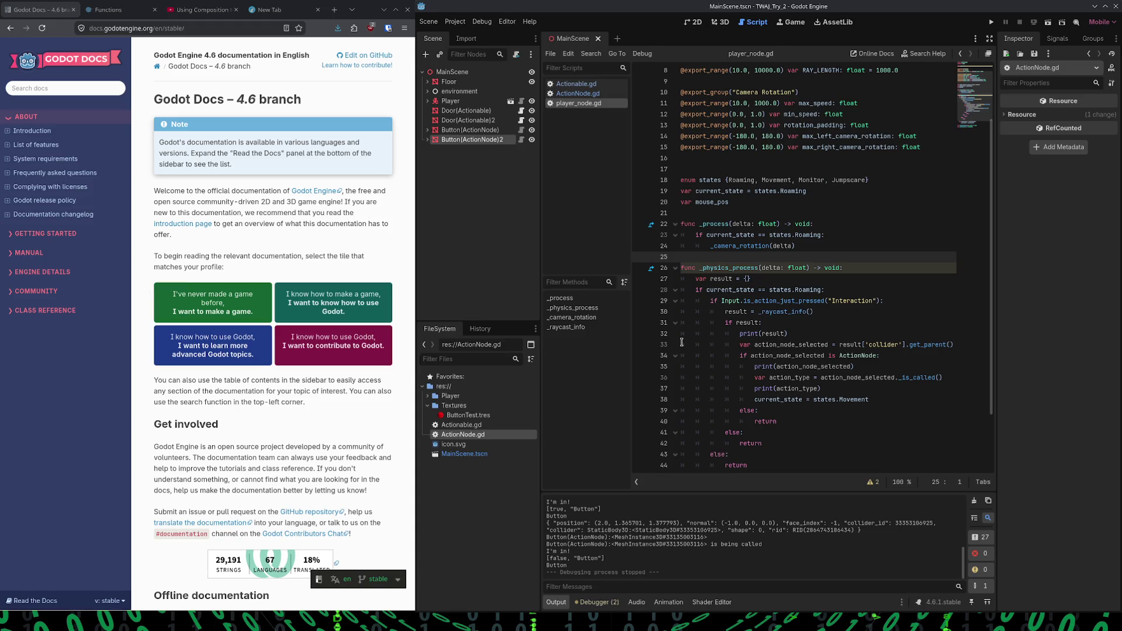
pyautogui.click(593, 94)
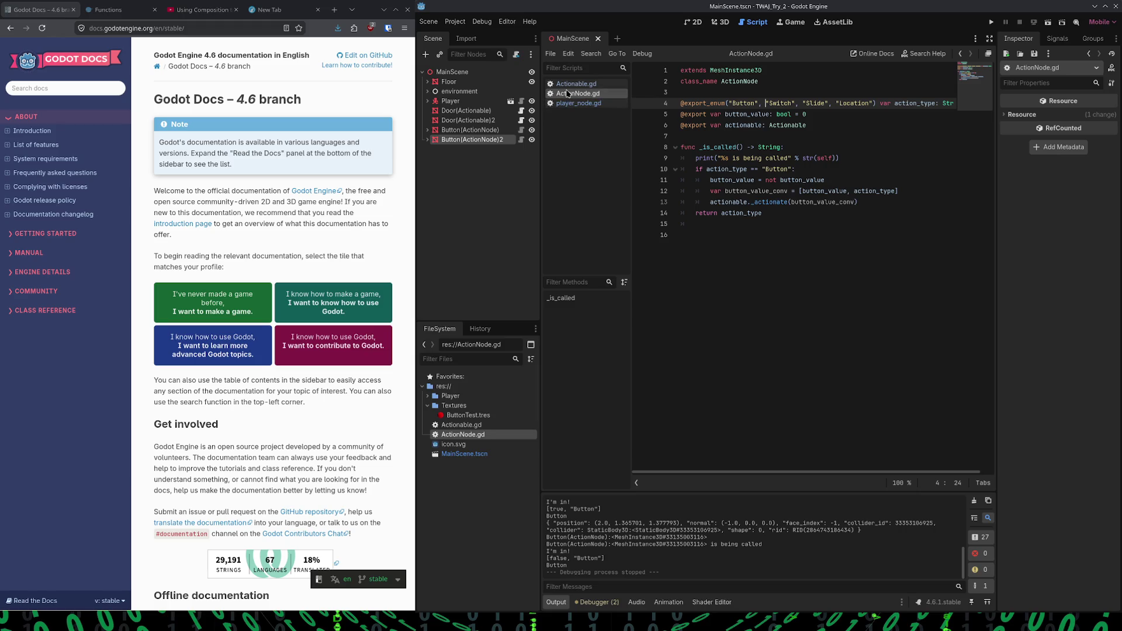
pyautogui.hotkey('alt', 'Left')
pyautogui.click(578, 103)
# Back in the 3D view, orbit down toward the floor and select the Floor mesh
pyautogui.click(714, 23)
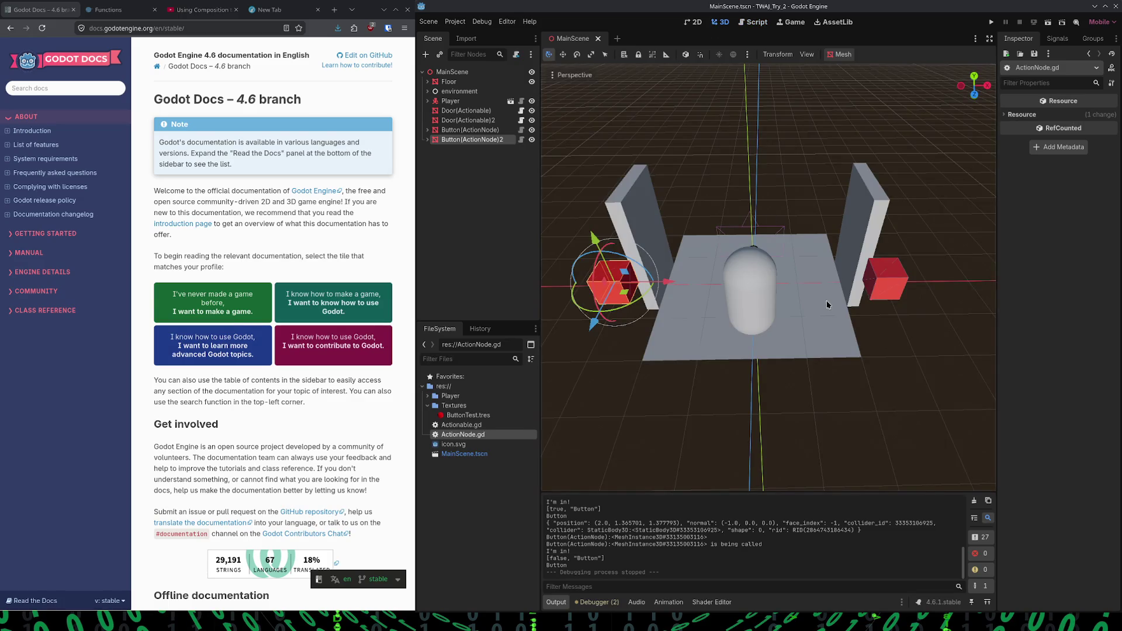
pyautogui.scroll(5, 826, 301)
pyautogui.scroll(-5, 827, 301)
pyautogui.moveTo(769, 277)
pyautogui.mouseDown()
pyautogui.moveTo(736, 236)
pyautogui.moveTo(736, 319)
pyautogui.mouseUp()
pyautogui.click(735, 320)
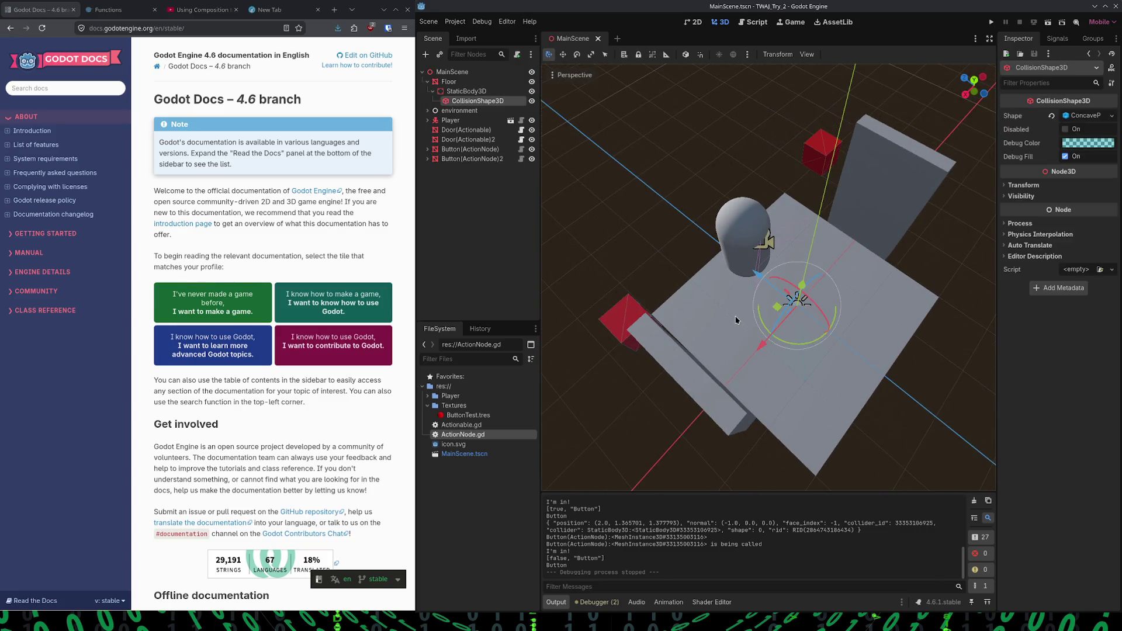
pyautogui.click(691, 296)
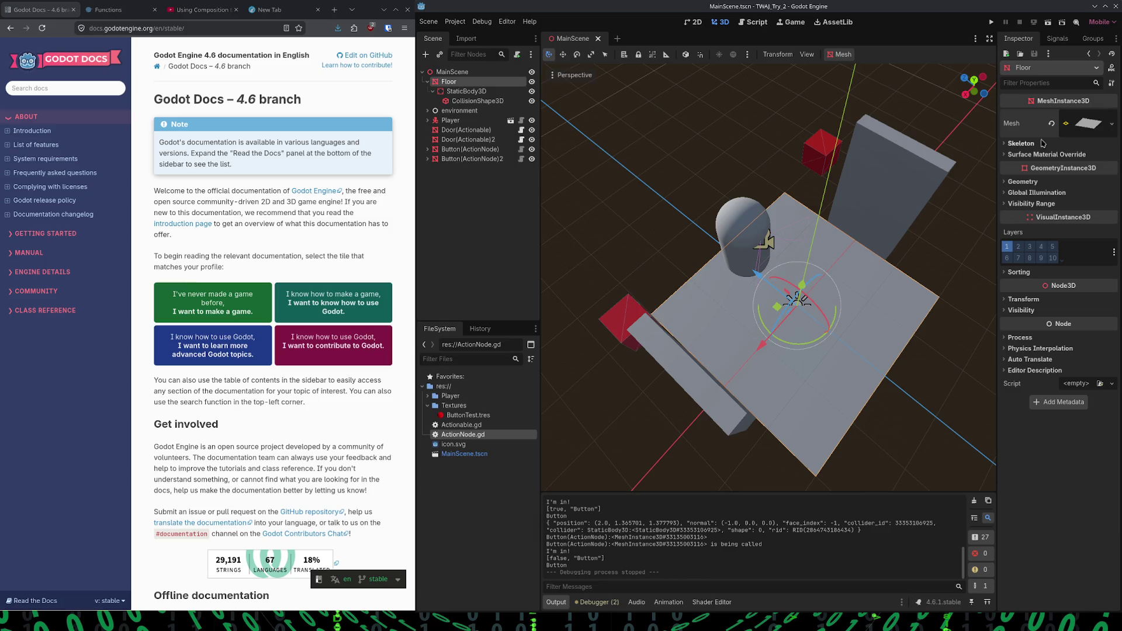
# Resize the Floor's PlaneMesh, keeping x at 4.0 and setting y to 6.0
pyautogui.click(1089, 125)
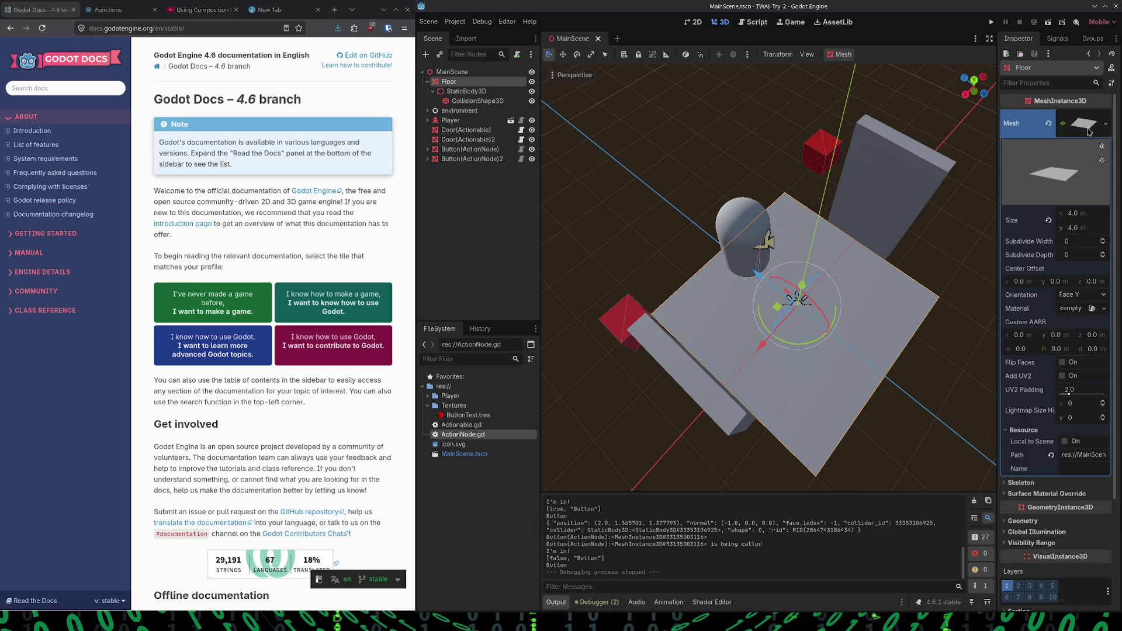
pyautogui.click(1074, 214)
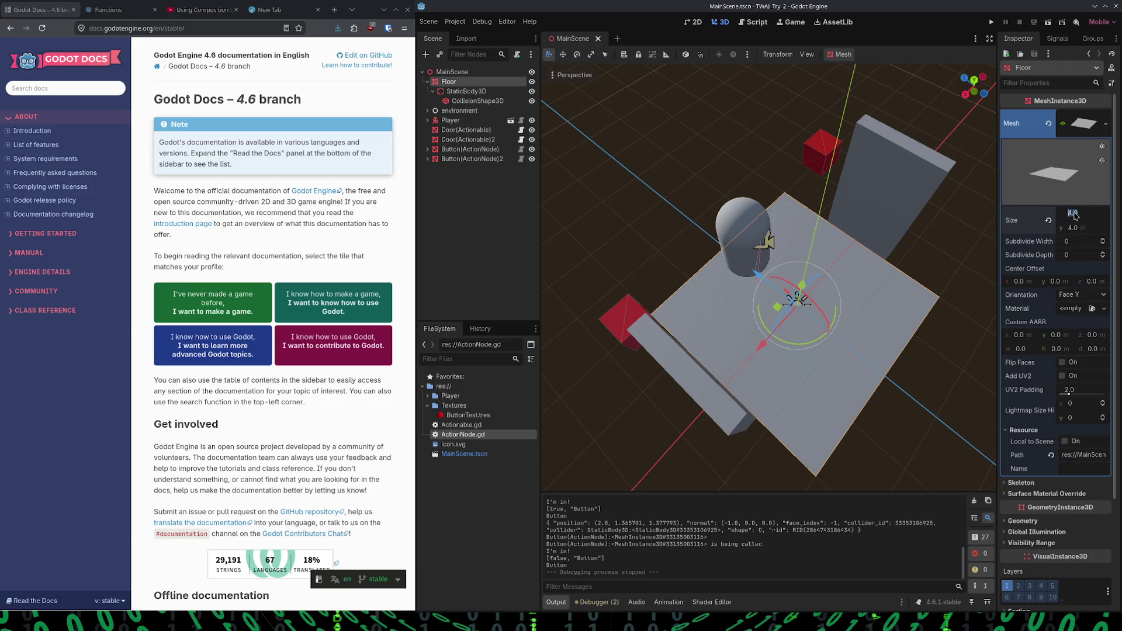
pyautogui.write('8')
pyautogui.press('Return')
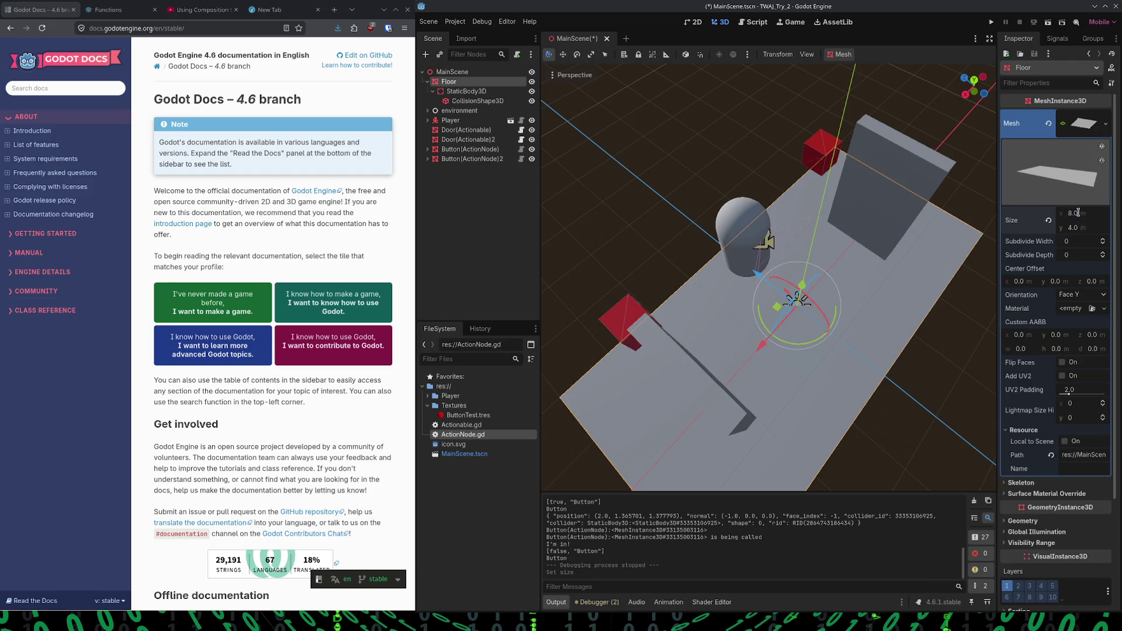
pyautogui.click(1078, 213)
pyautogui.hotkey('ctrl', 'z')
pyautogui.click(1078, 228)
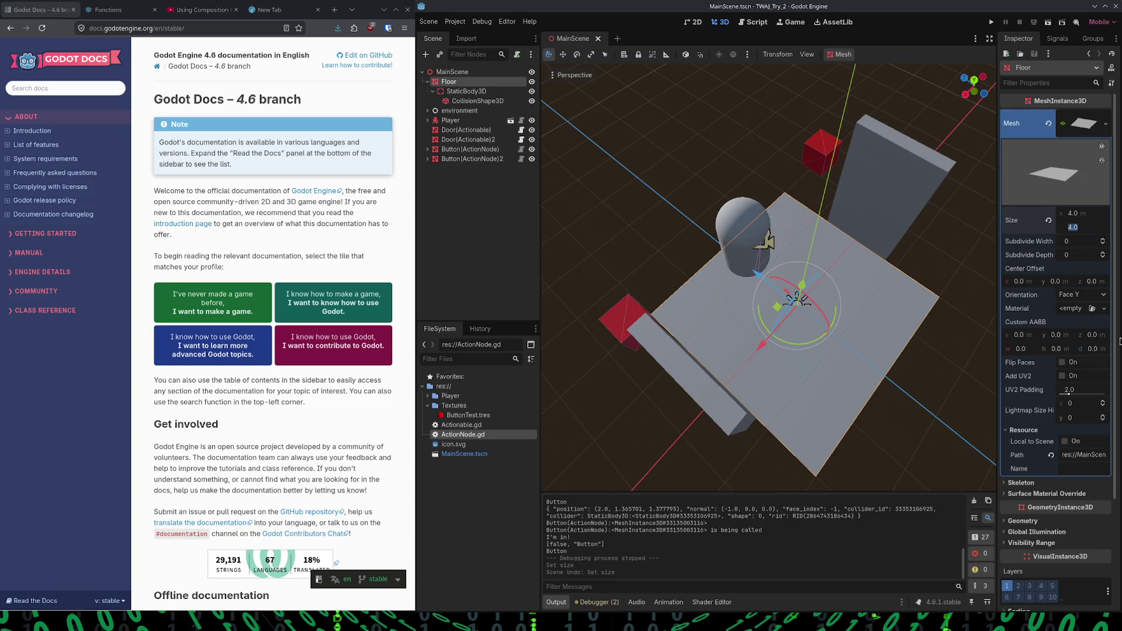
pyautogui.write('6')
pyautogui.press('Return')
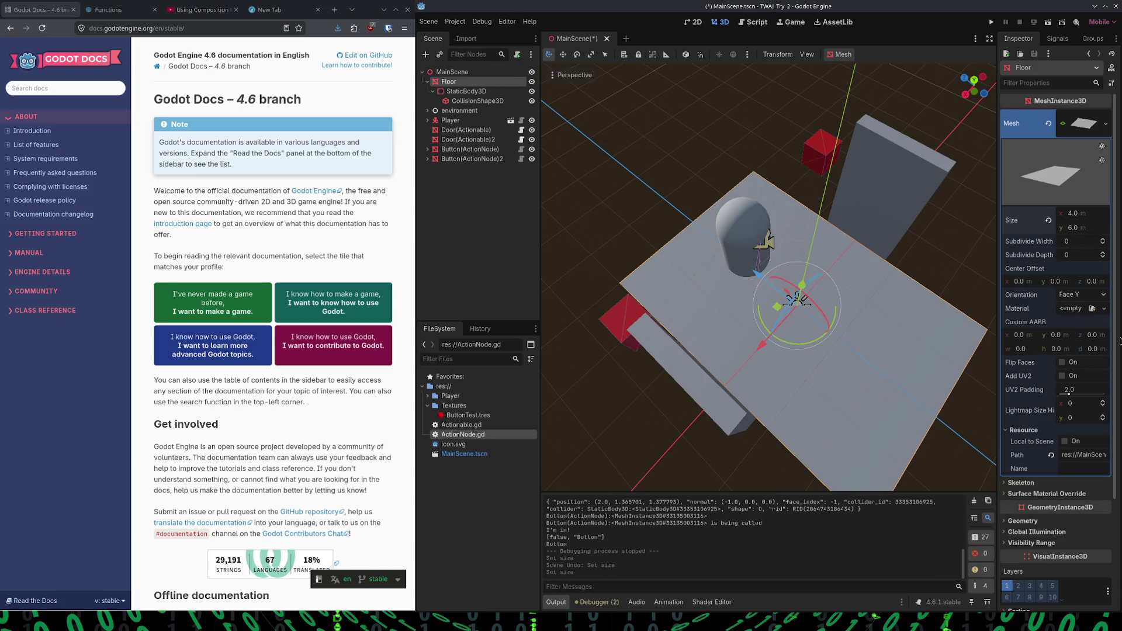
# Move the Floor to z position 1.0 and save the scene
pyautogui.moveTo(761, 285)
pyautogui.mouseDown()
pyautogui.moveTo(700, 235)
pyautogui.moveTo(723, 253)
pyautogui.mouseUp()
pyautogui.scroll(-3, 1040, 526)
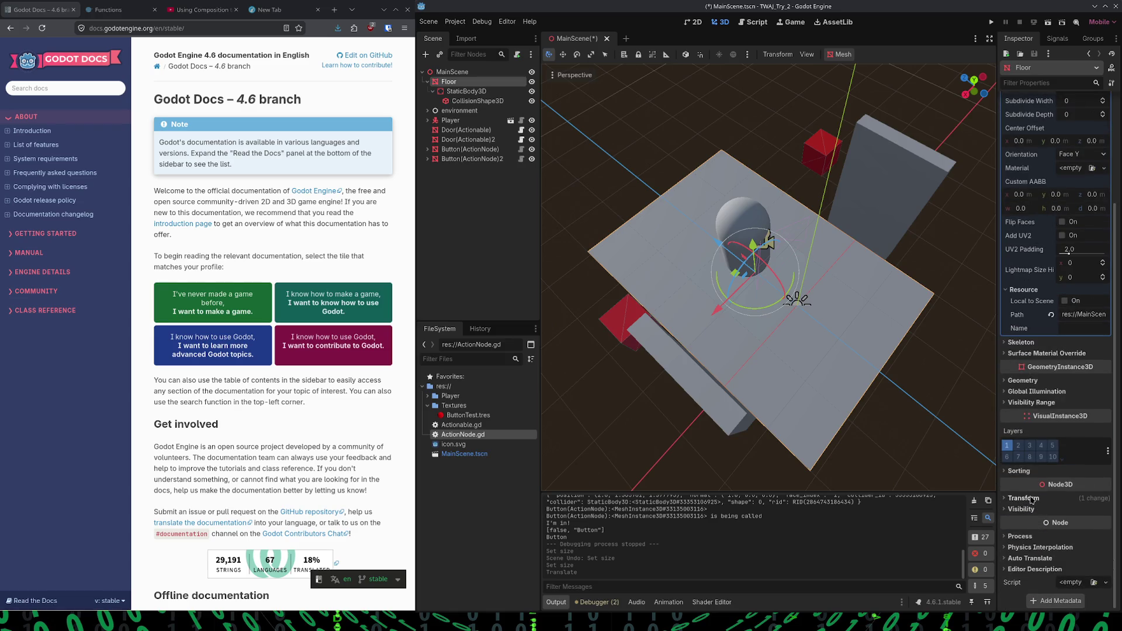
pyautogui.click(1032, 499)
pyautogui.click(1095, 522)
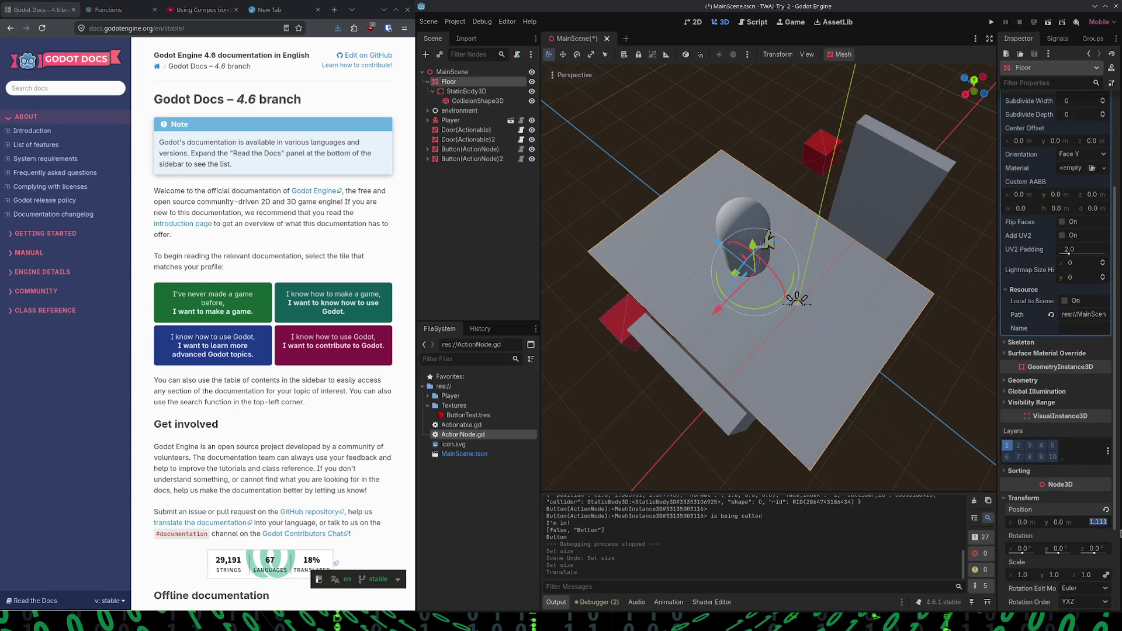
pyautogui.write('1')
pyautogui.press('Return')
pyautogui.hotkey('ctrl', 's')
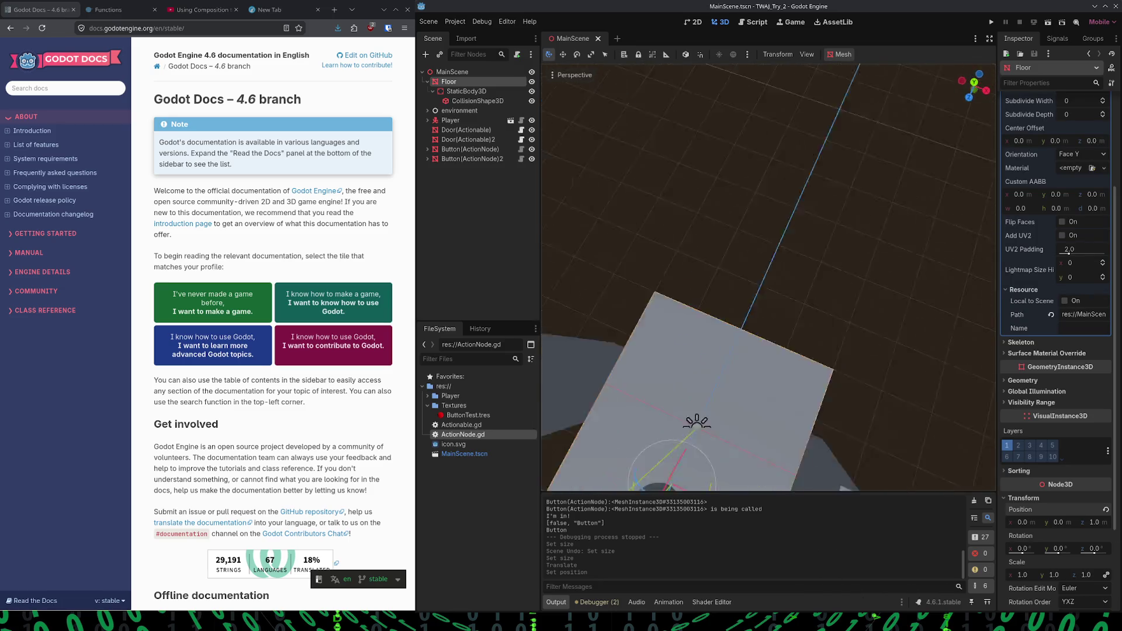
# Change the Floor's PlaneMesh y size to 5.0 and save again
pyautogui.scroll(-5, 768, 278)
pyautogui.moveTo(690, 293); pyautogui.dragTo(732, 296)
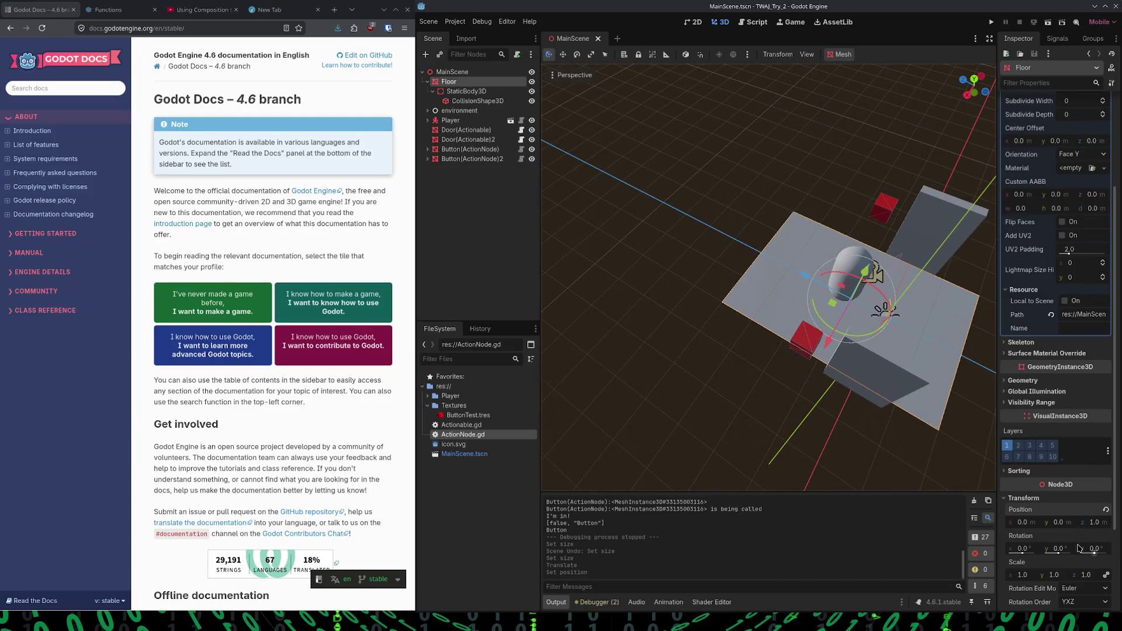
pyautogui.scroll(3, 1073, 176)
pyautogui.click(1072, 214)
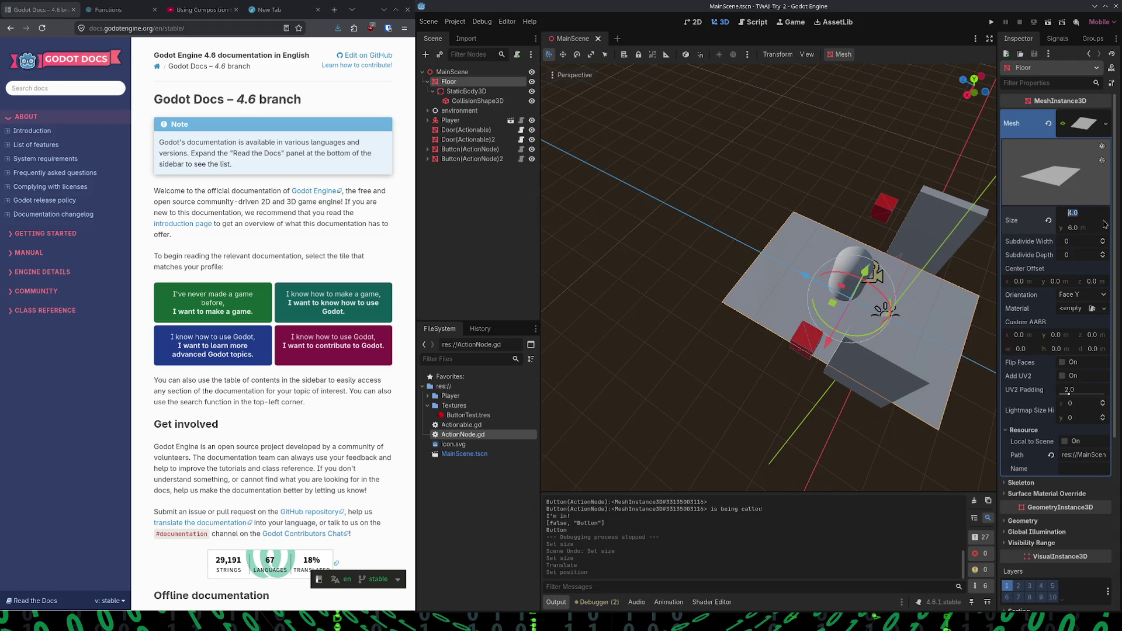
pyautogui.click(1103, 231)
pyautogui.write('5')
pyautogui.press('Return')
pyautogui.moveTo(760, 292)
pyautogui.mouseDown()
pyautogui.moveTo(701, 275)
pyautogui.moveTo(723, 248)
pyautogui.moveTo(693, 269)
pyautogui.moveTo(690, 206)
pyautogui.mouseUp()
pyautogui.hotkey('ctrl', 's')
pyautogui.scroll(6, 769, 277)
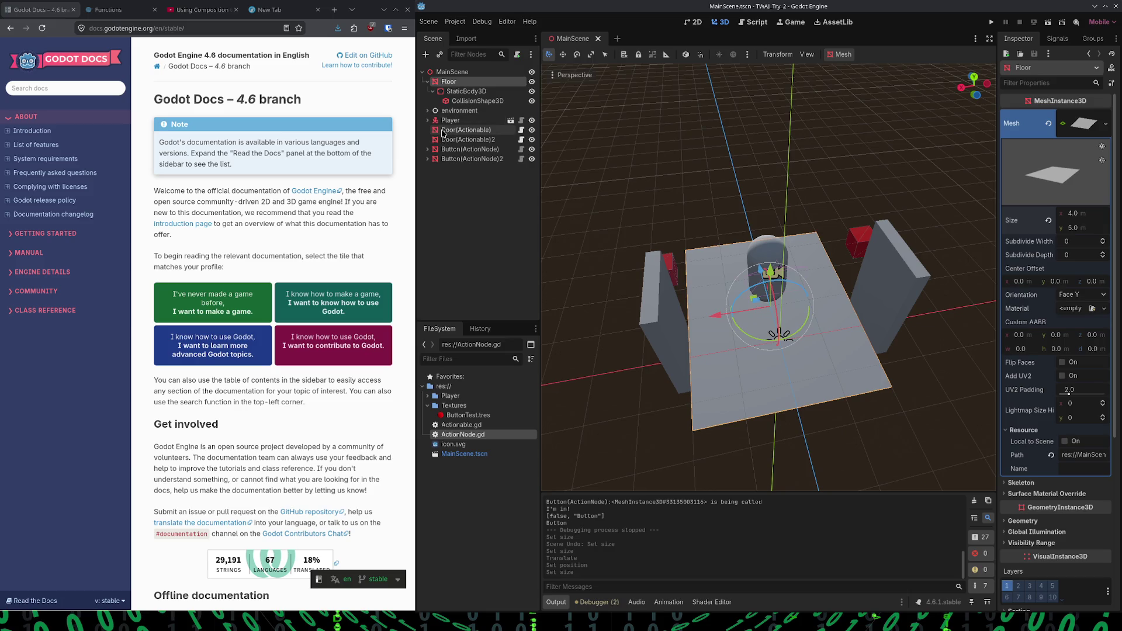
pyautogui.click(444, 134)
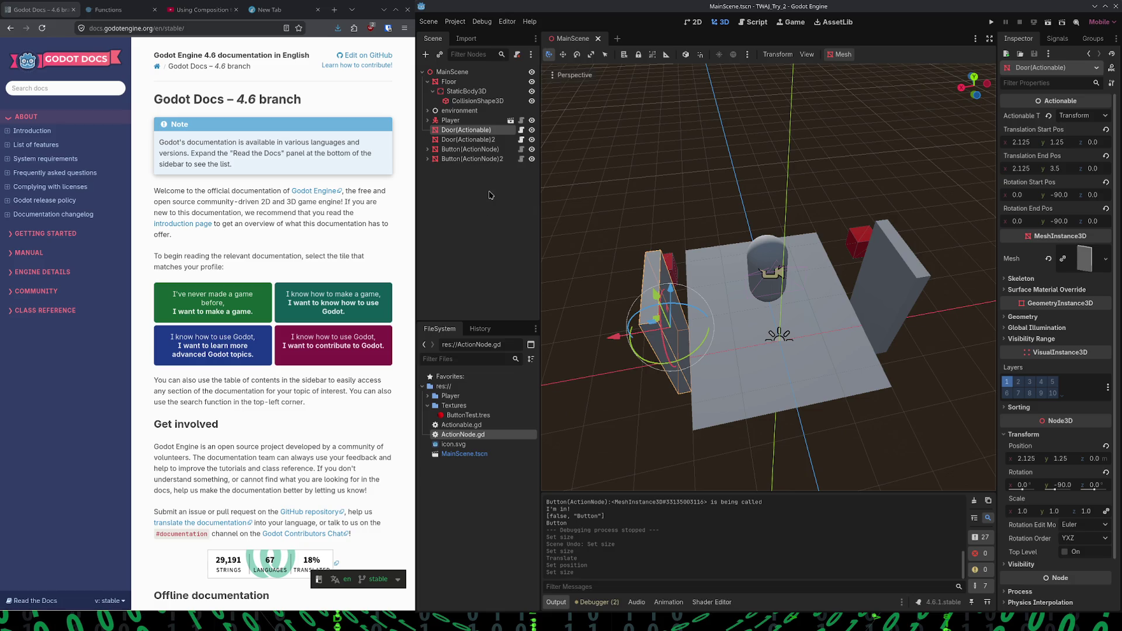
# Paste the copied door into MainScene below Door(Actionable)2 and set its Y rotation to 0
pyautogui.click(458, 73)
pyautogui.hotkey('ctrl', 'v')
pyautogui.moveTo(497, 169); pyautogui.dragTo(498, 150)
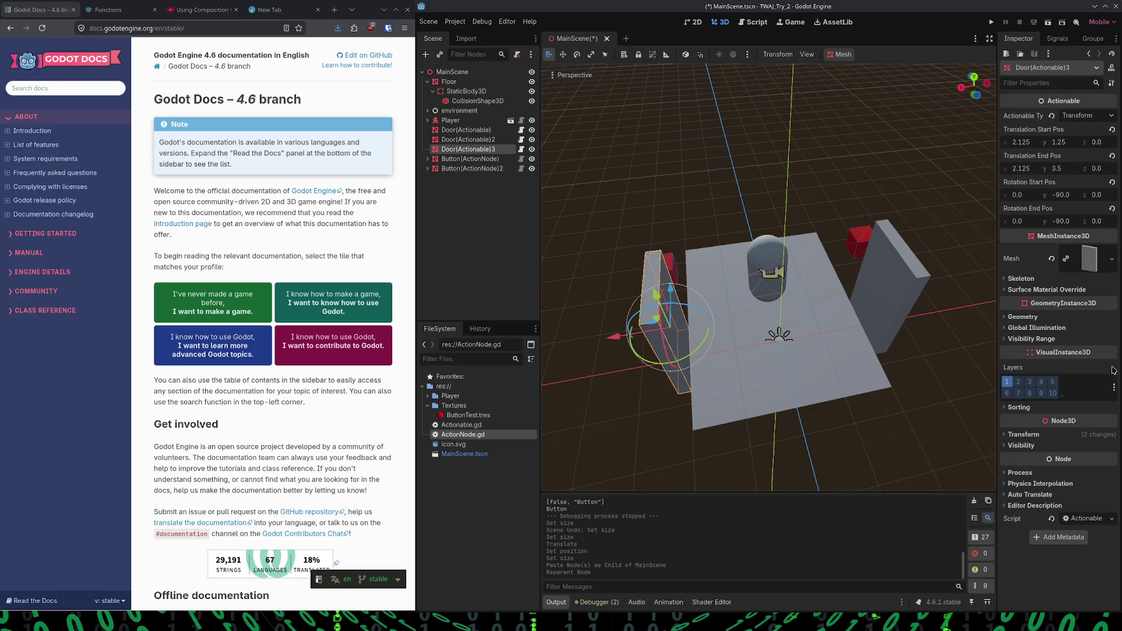
pyautogui.click(1024, 434)
pyautogui.click(1063, 485)
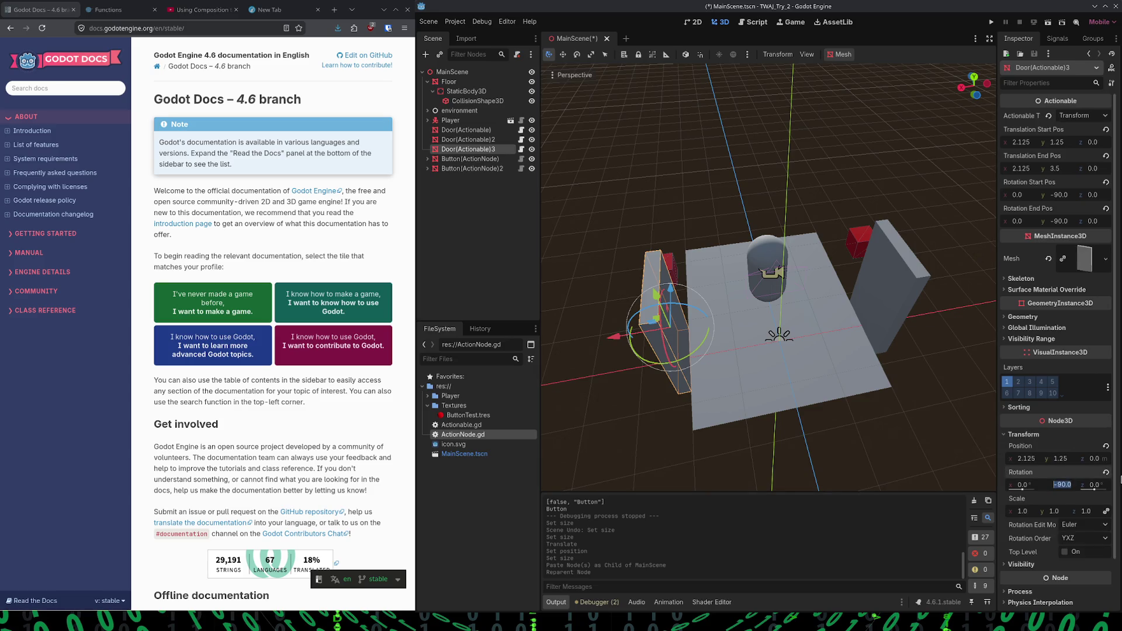
pyautogui.write('0')
pyautogui.press('Return')
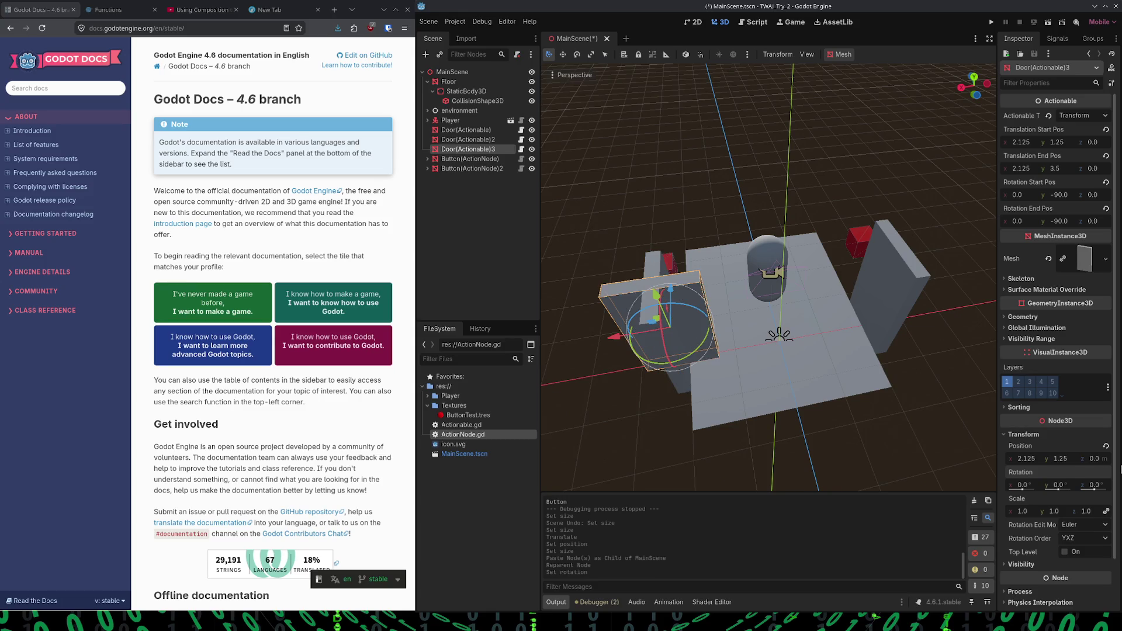
# Position the new door at x 0 and z 2.5
pyautogui.moveTo(621, 338); pyautogui.dragTo(728, 316)
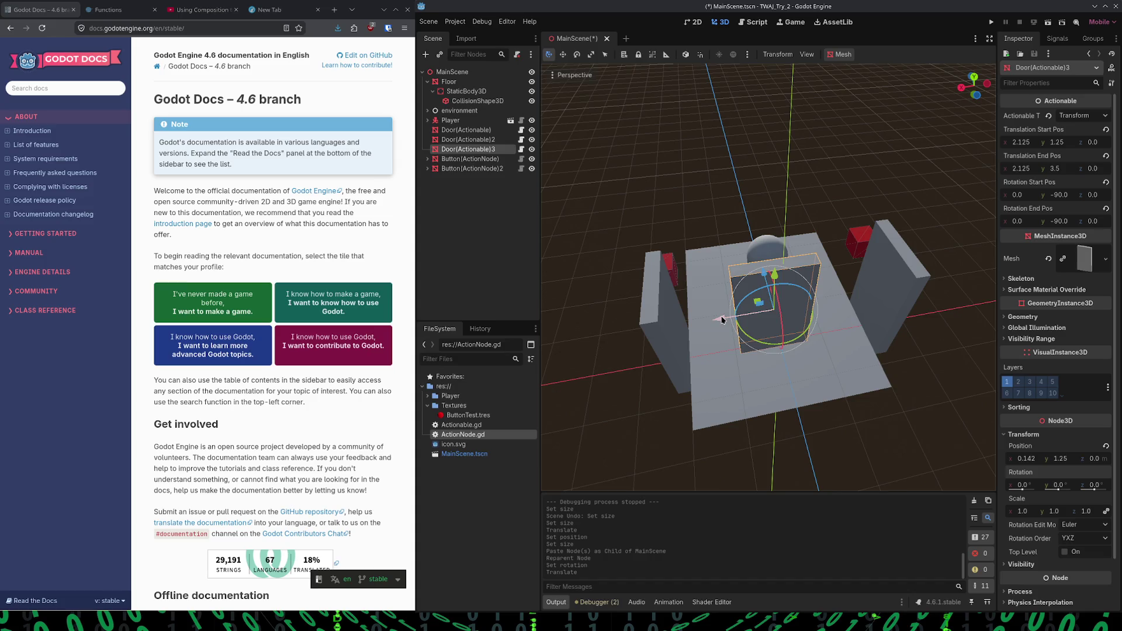
pyautogui.moveTo(723, 319); pyautogui.dragTo(734, 319)
pyautogui.click(1041, 459)
pyautogui.write('0')
pyautogui.press('Return')
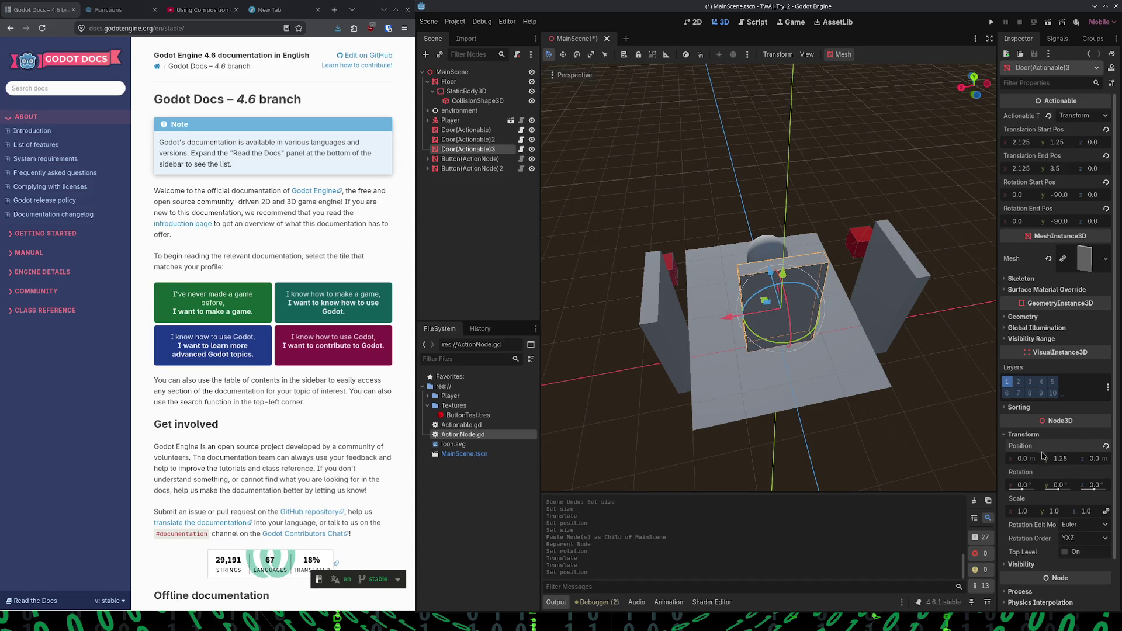
pyautogui.click(1097, 460)
pyautogui.write('2.')
pyautogui.write('5')
pyautogui.press('Return')
# Push the door further back, adjusting its z position to 3.5, then 3.75
pyautogui.moveTo(759, 281)
pyautogui.mouseDown()
pyautogui.moveTo(713, 304)
pyautogui.moveTo(743, 304)
pyautogui.moveTo(700, 292)
pyautogui.mouseUp()
pyautogui.click(1101, 461)
pyautogui.write('3.5')
pyautogui.press('Return')
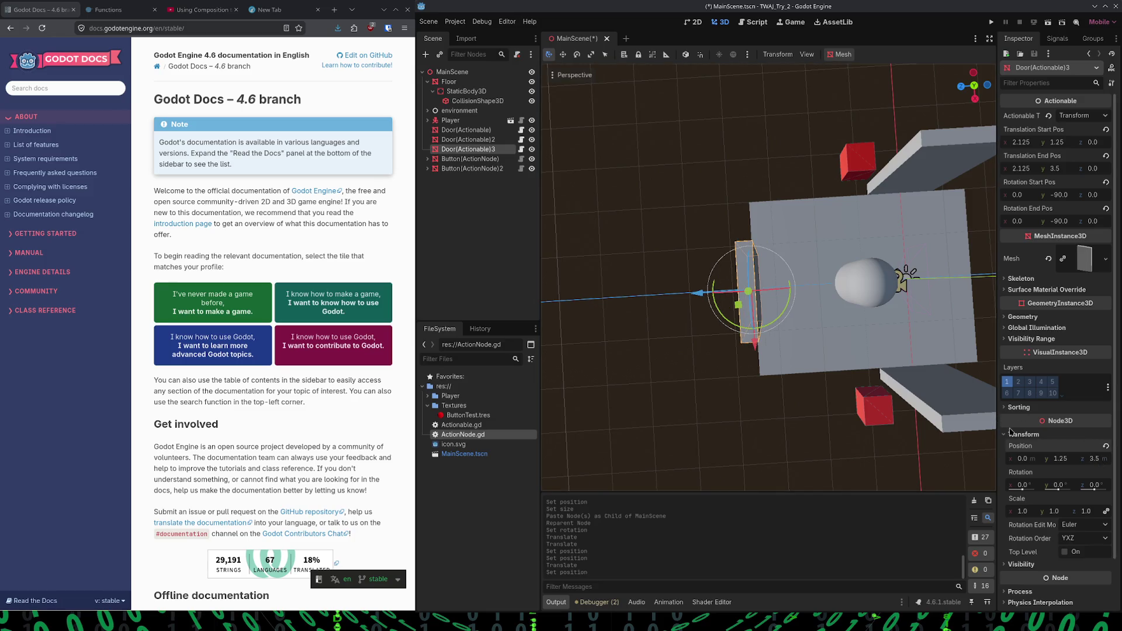
pyautogui.click(1101, 461)
pyautogui.press('Return')
pyautogui.press('BackSpace')
pyautogui.write('75')
pyautogui.press('Return')
# Fine-tune the door's z position to 3.625 and save the scene
pyautogui.click(1105, 460)
pyautogui.press('BackSpace')
pyautogui.press('Return')
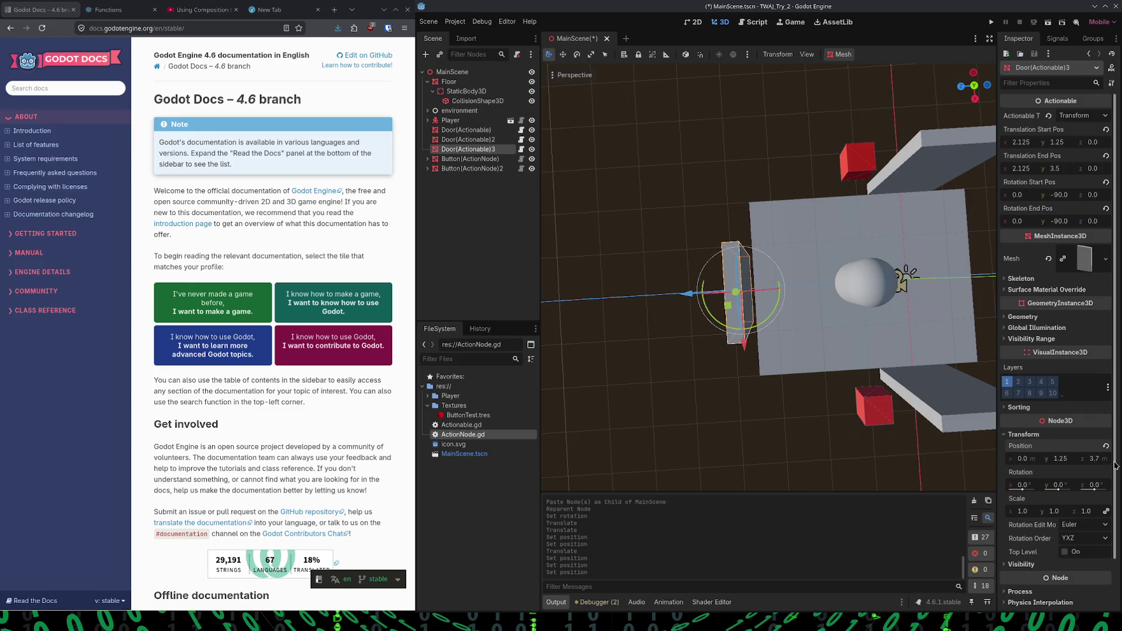
pyautogui.click(1104, 459)
pyautogui.click(1105, 462)
pyautogui.write('25')
pyautogui.press('Return')
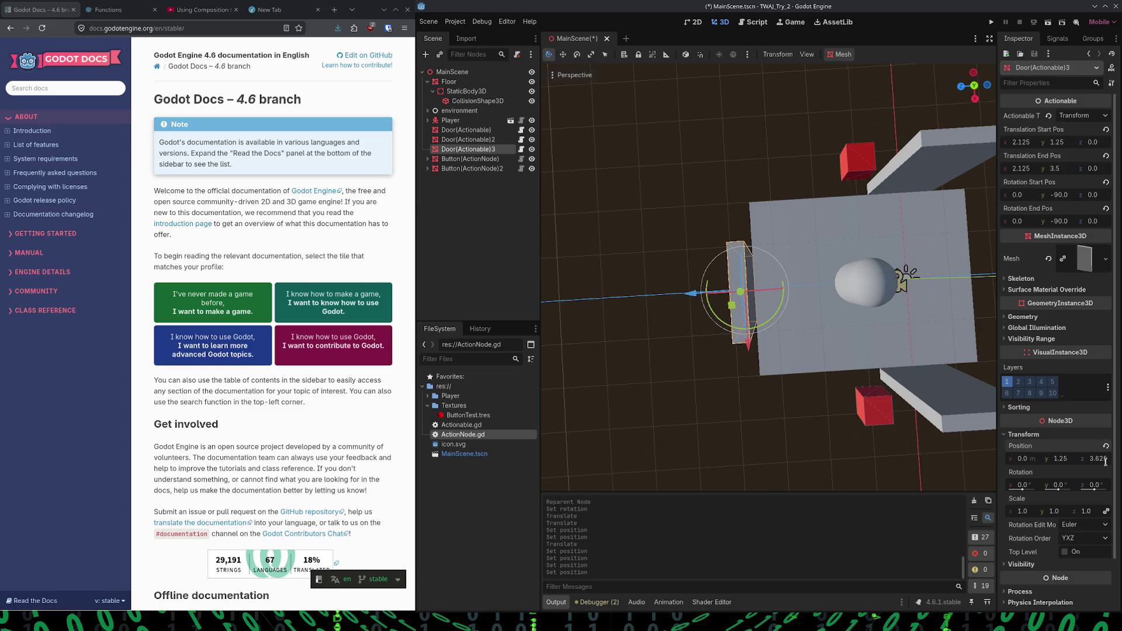
pyautogui.moveTo(843, 307); pyautogui.dragTo(973, 283)
pyautogui.hotkey('ctrl', 's')
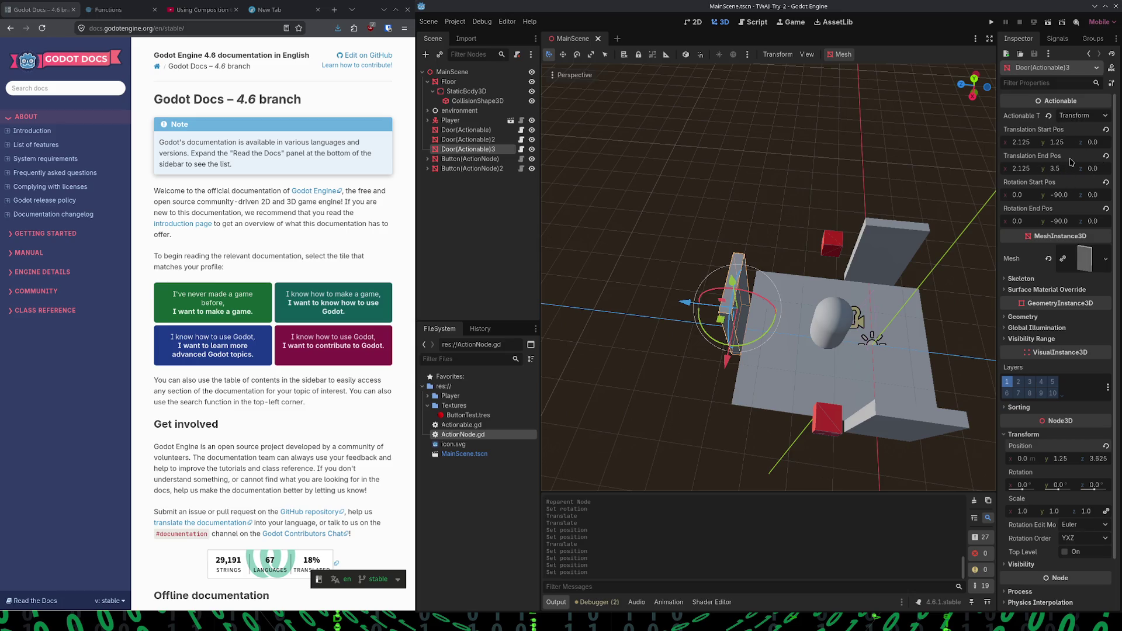
# Orbit the viewport in close for a front view of the new back door
pyautogui.moveTo(808, 296)
pyautogui.mouseDown()
pyautogui.moveTo(839, 286)
pyautogui.moveTo(849, 325)
pyautogui.moveTo(835, 283)
pyautogui.mouseUp()
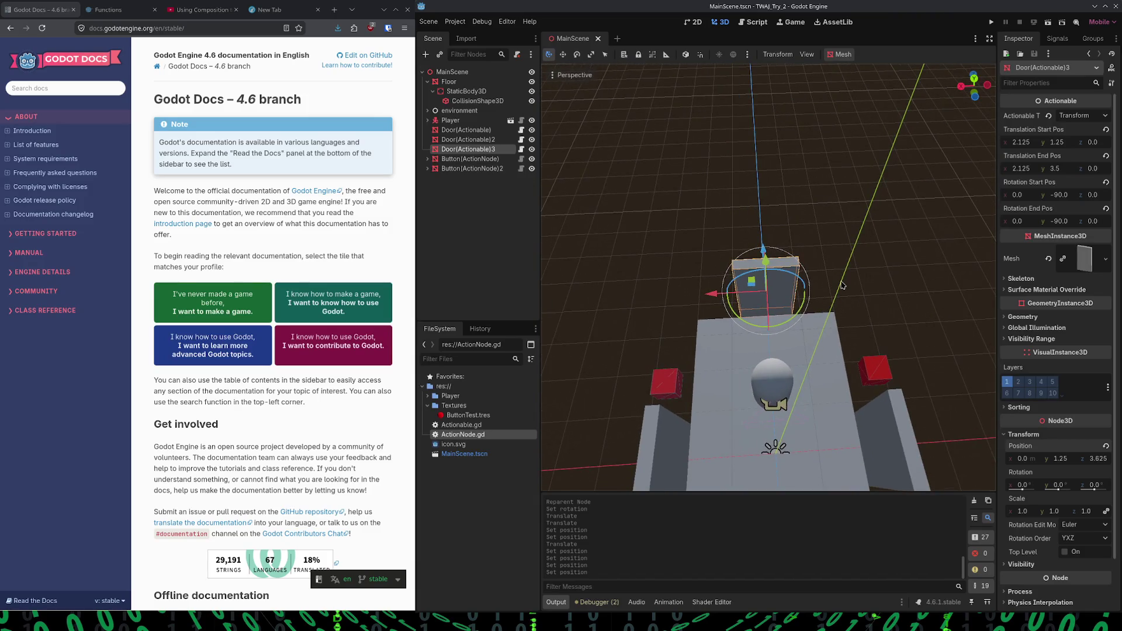